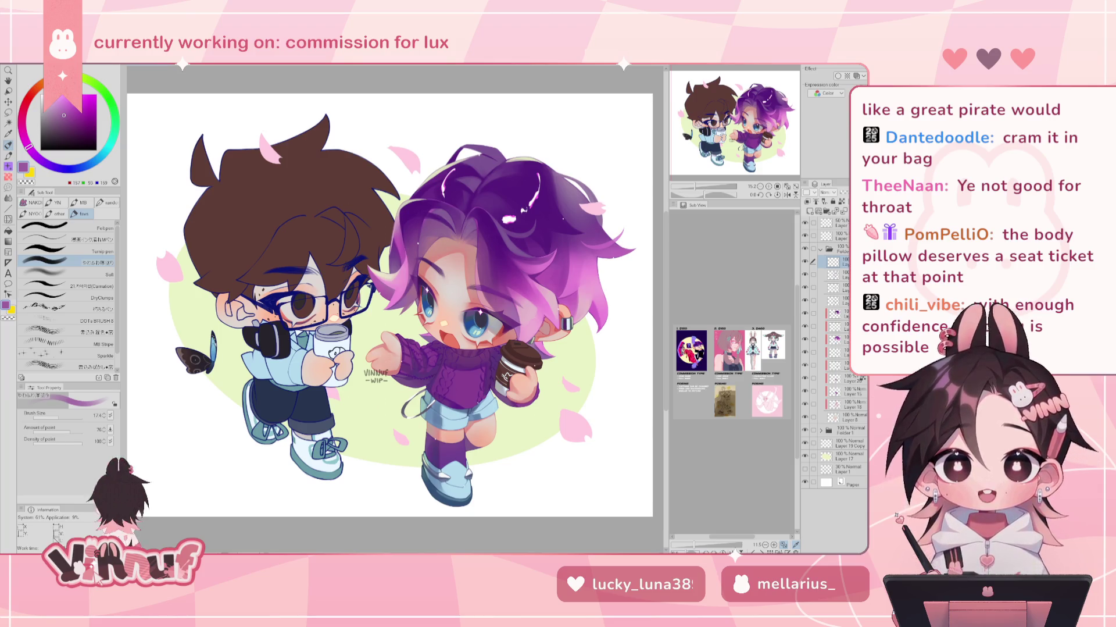
- Hide the top WIP watermark layer in the Layer palette
{"action": "left_click", "coordinate": [805, 222]}
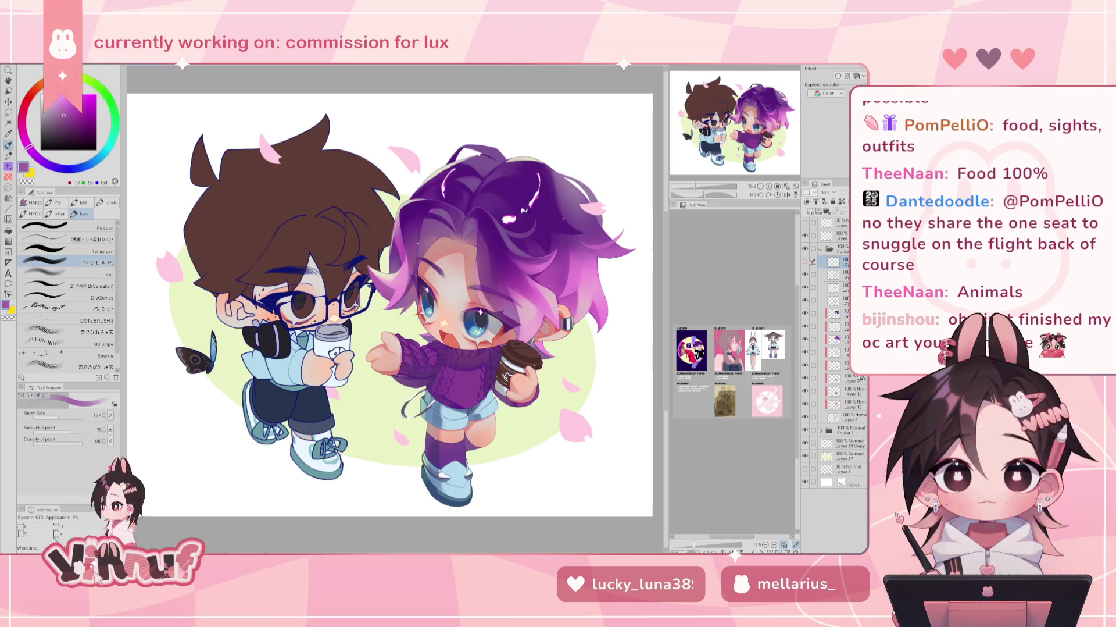
- Collapse the expanded layer folder in the chibi piece
{"action": "left_click", "coordinate": [821, 249]}
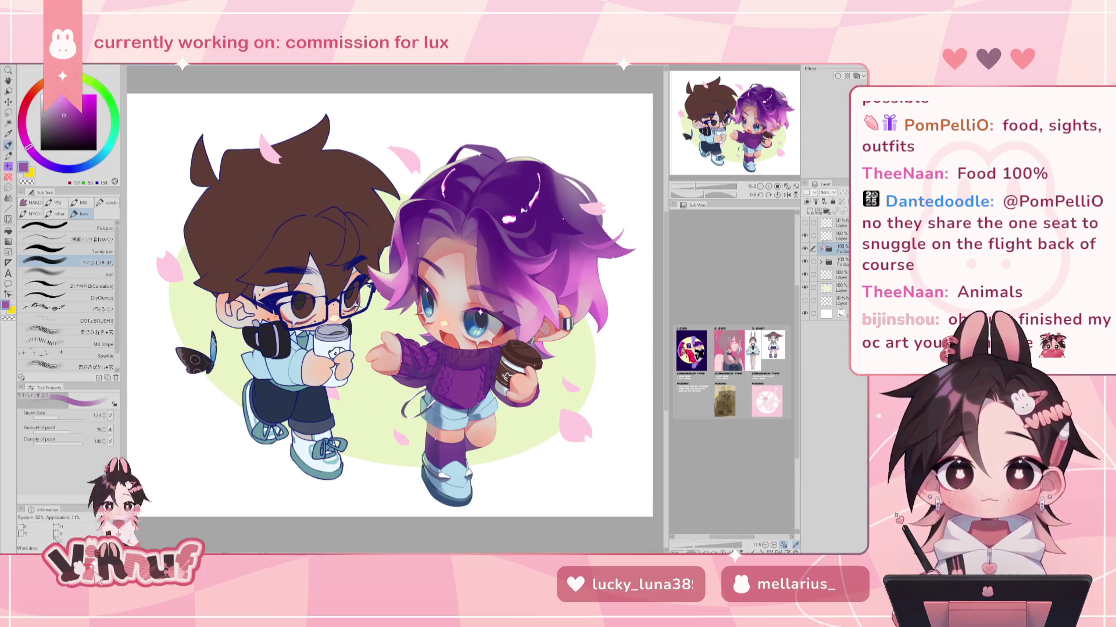
{"action": "left_click", "coordinate": [806, 248]}
{"action": "left_click", "coordinate": [806, 248]}
- Expand the second folder, check the butterfly and glasses layer, and select a layer inside
{"action": "left_click", "coordinate": [835, 262]}
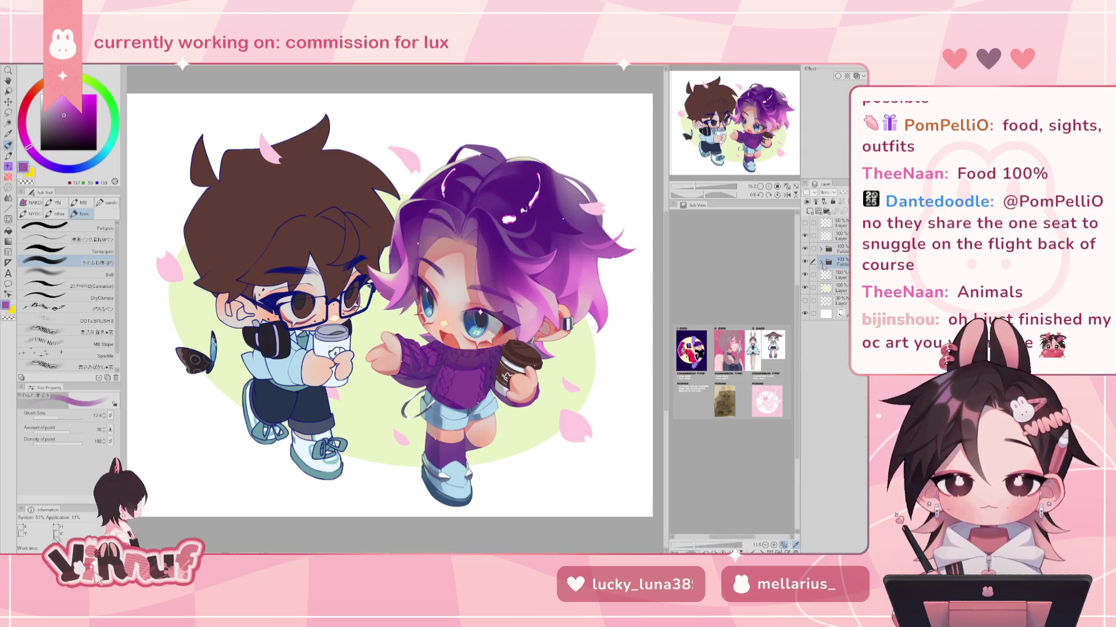
{"action": "left_click", "coordinate": [821, 262]}
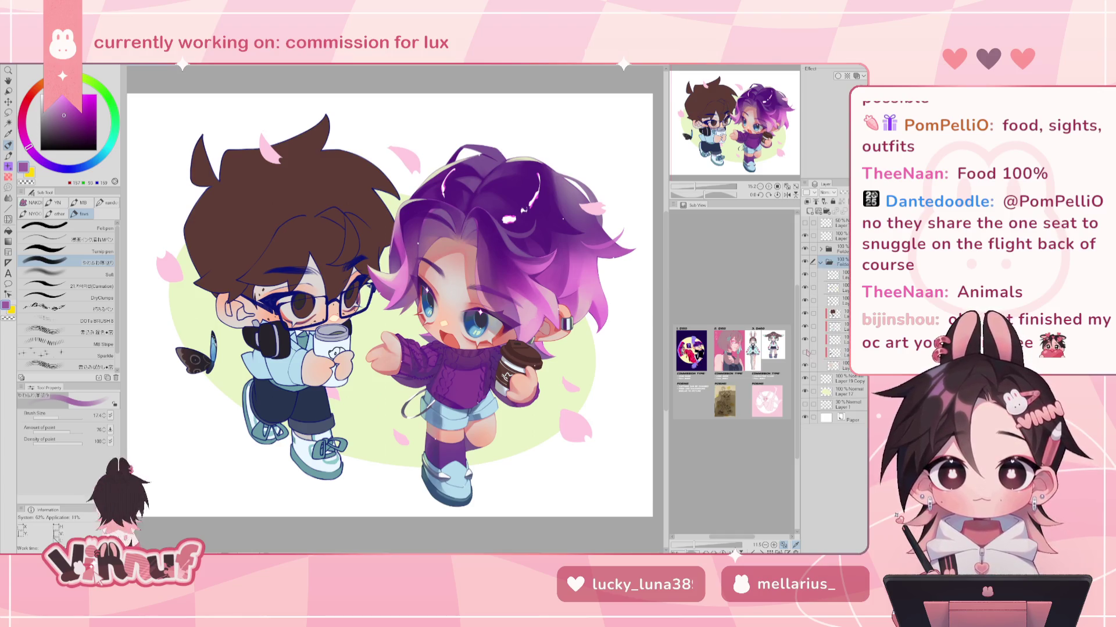
{"action": "left_click", "coordinate": [805, 352]}
{"action": "left_click", "coordinate": [806, 352]}
{"action": "left_click", "coordinate": [840, 364]}
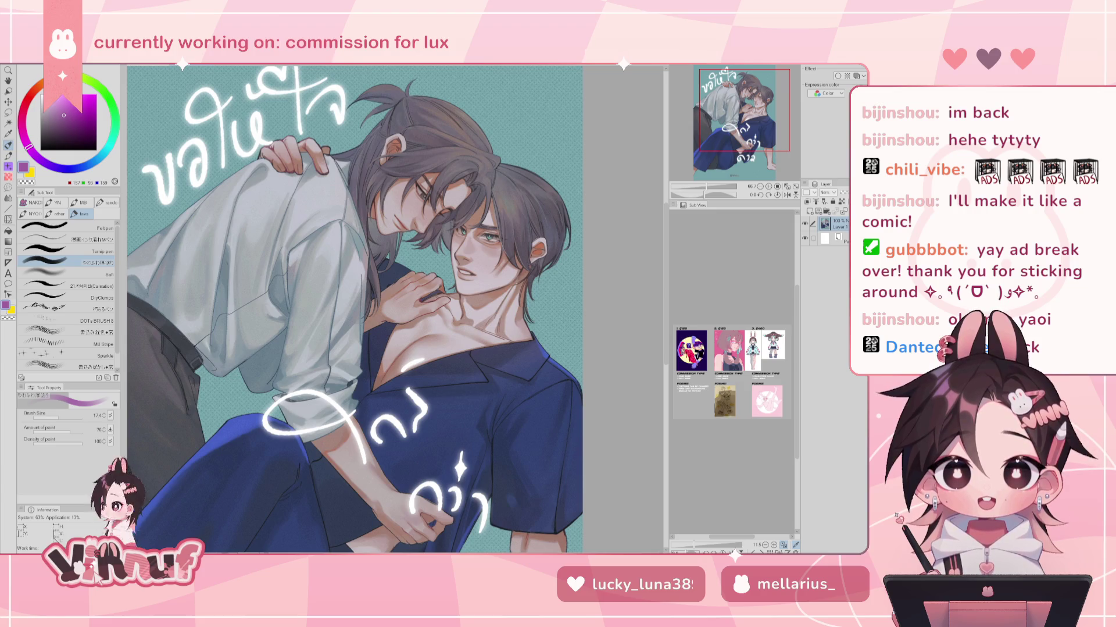
- Switch back to the chibi commission canvas with Ctrl+Tab and nudge the zoom
{"action": "key", "text": "ctrl+Tab"}
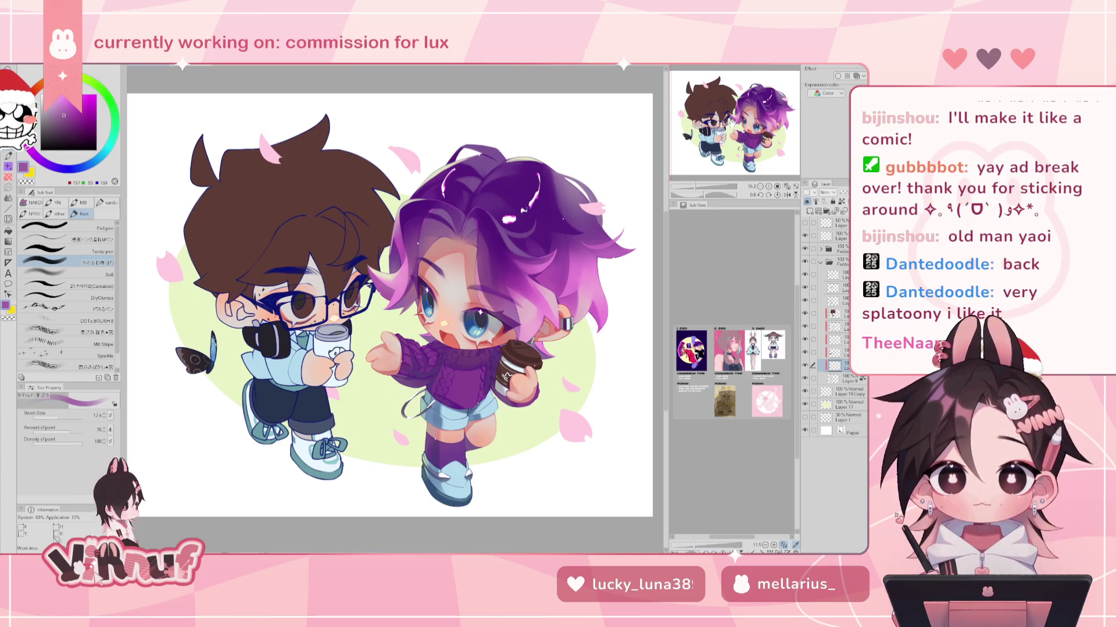
{"action": "scroll", "coordinate": [436, 265], "scroll_direction": "up", "scroll_amount": 2}
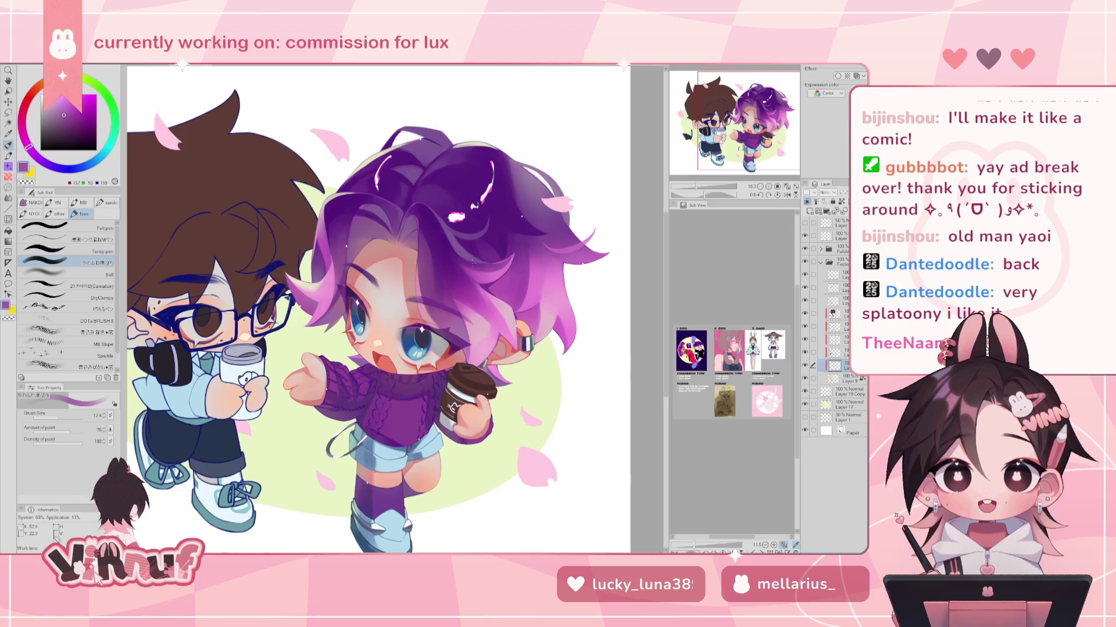
{"action": "scroll", "coordinate": [436, 265], "scroll_direction": "down", "scroll_amount": 1}
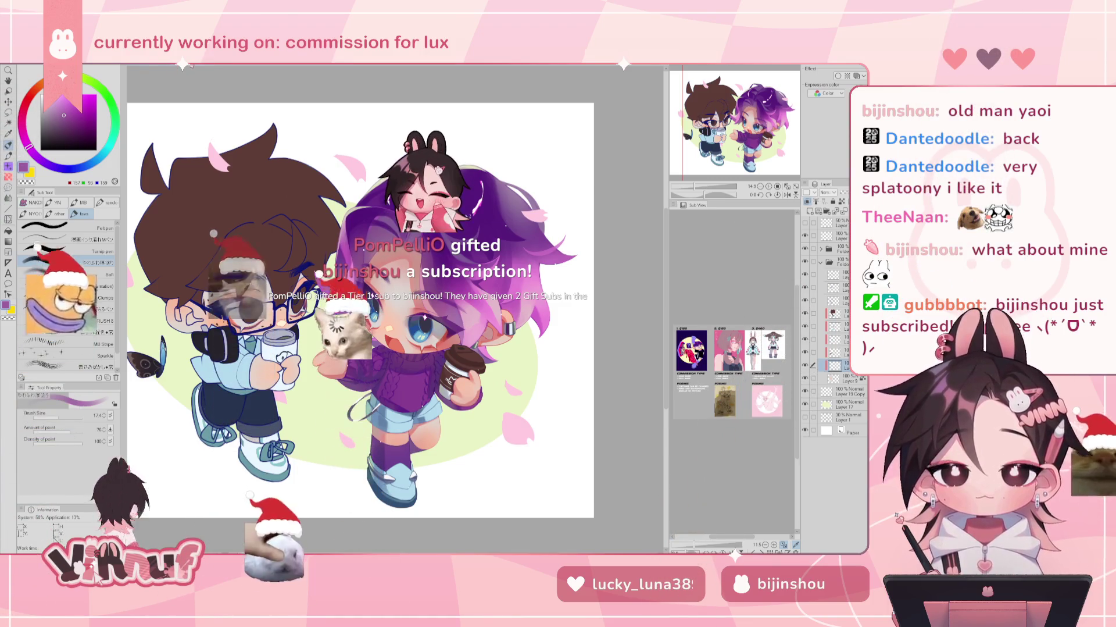
- Switch to the teal illustration of two men and pan across its lower part
{"action": "key", "text": "ctrl+Tab"}
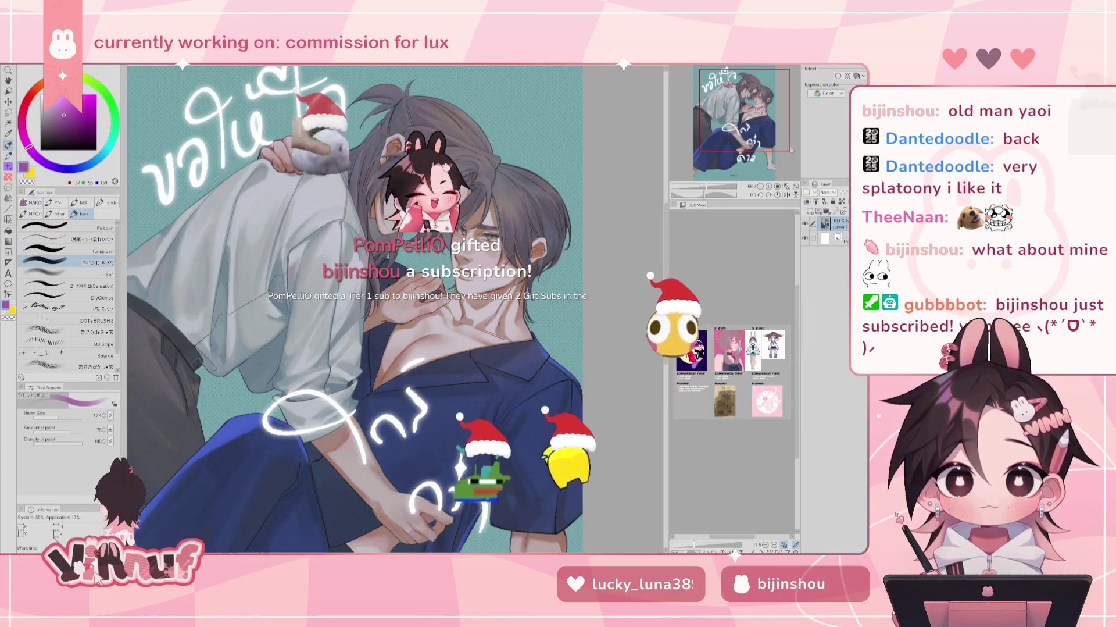
{"action": "left_click_drag", "start_coordinate": [751, 131], "coordinate": [738, 157]}
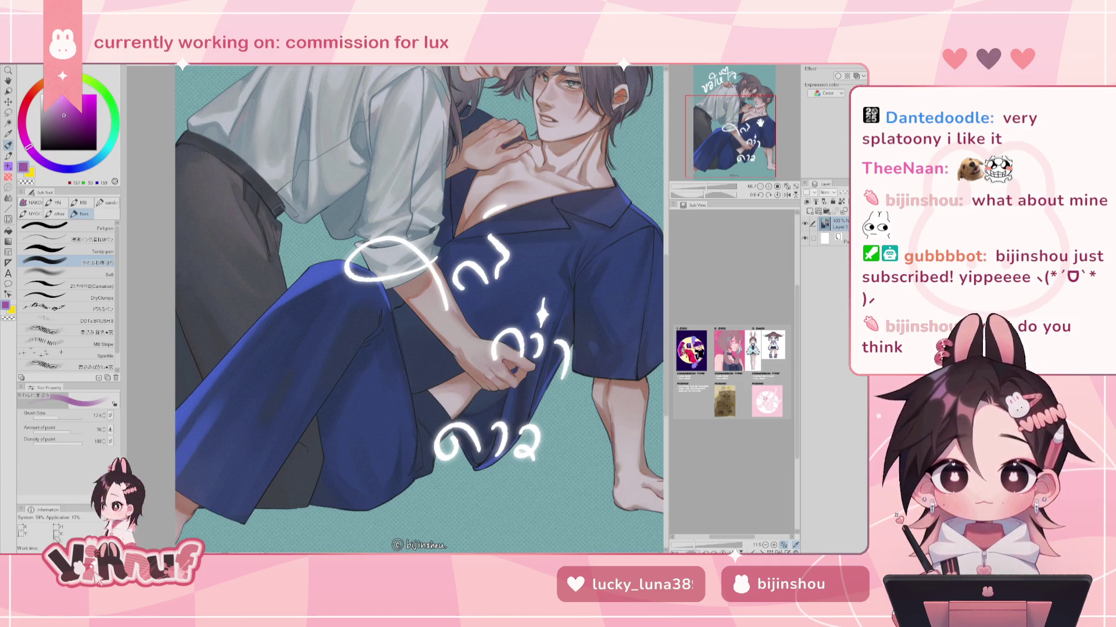
{"action": "scroll", "coordinate": [518, 183], "scroll_direction": "up", "scroll_amount": 5}
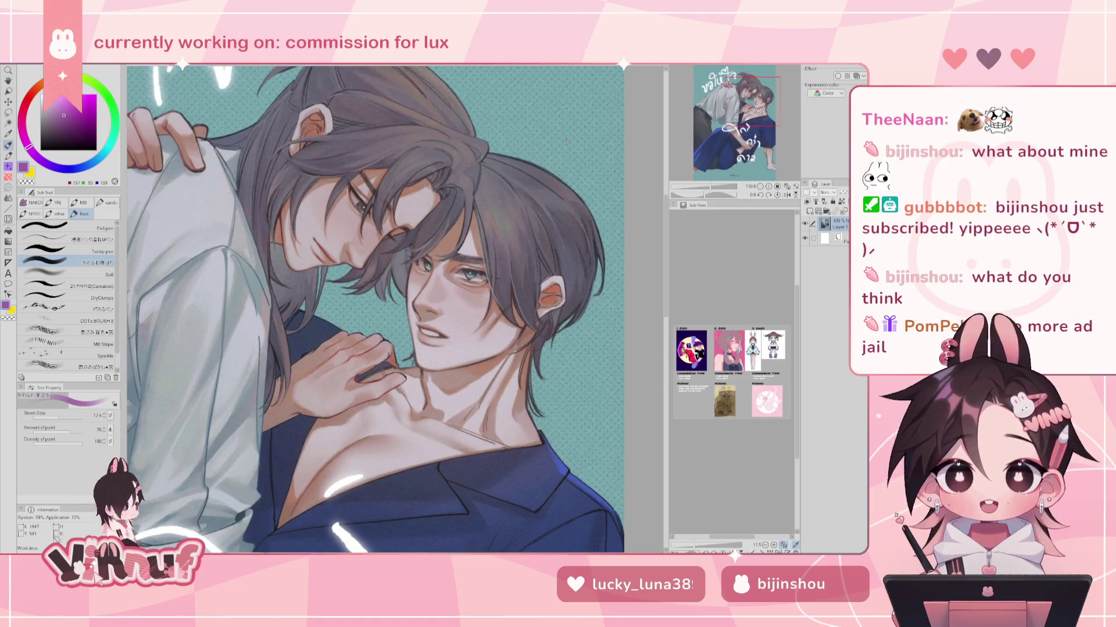
{"action": "scroll", "coordinate": [518, 182], "scroll_direction": "up", "scroll_amount": 2}
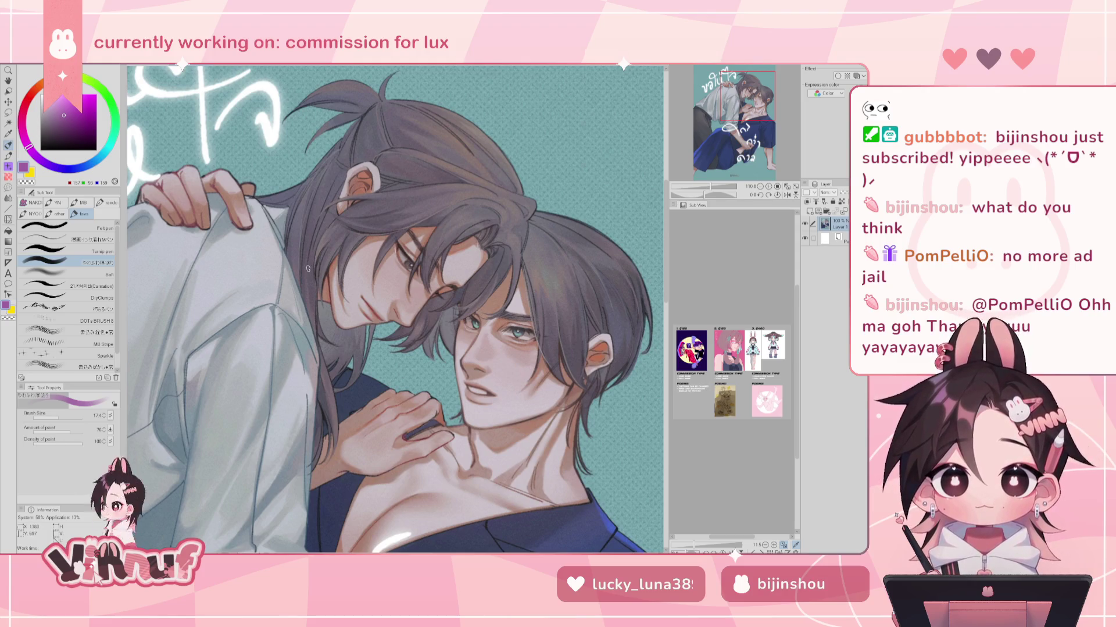
{"action": "scroll", "coordinate": [308, 268], "scroll_direction": "down", "scroll_amount": 2}
{"action": "scroll", "coordinate": [308, 268], "scroll_direction": "down", "scroll_amount": 2}
{"action": "scroll", "coordinate": [309, 268], "scroll_direction": "down", "scroll_amount": 1}
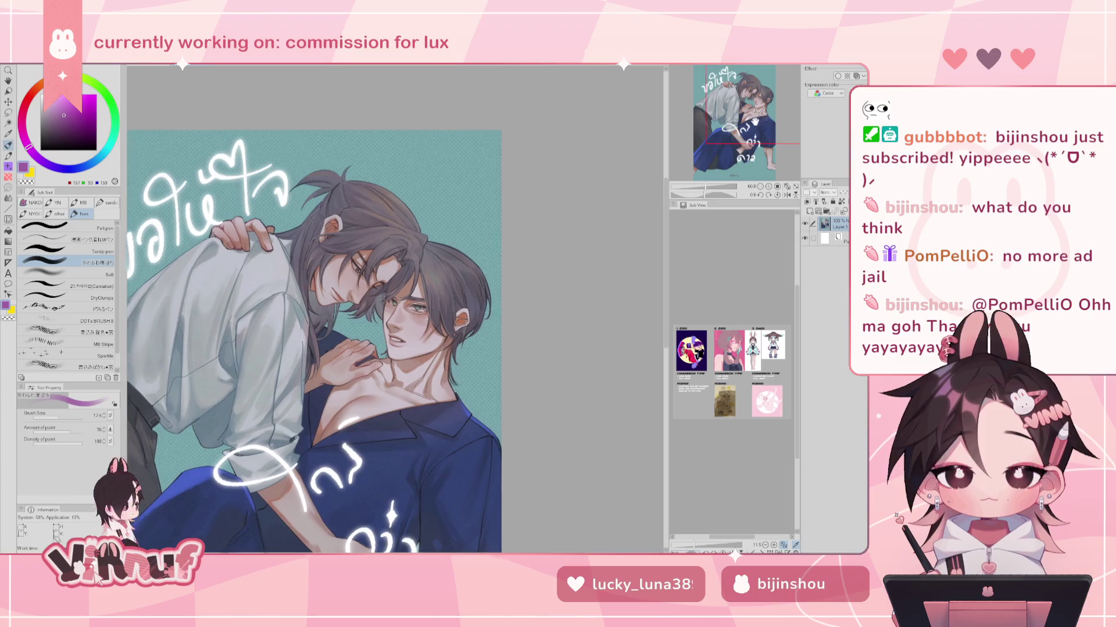
{"action": "scroll", "coordinate": [209, 491], "scroll_direction": "up", "scroll_amount": 1}
{"action": "scroll", "coordinate": [209, 490], "scroll_direction": "up", "scroll_amount": 1}
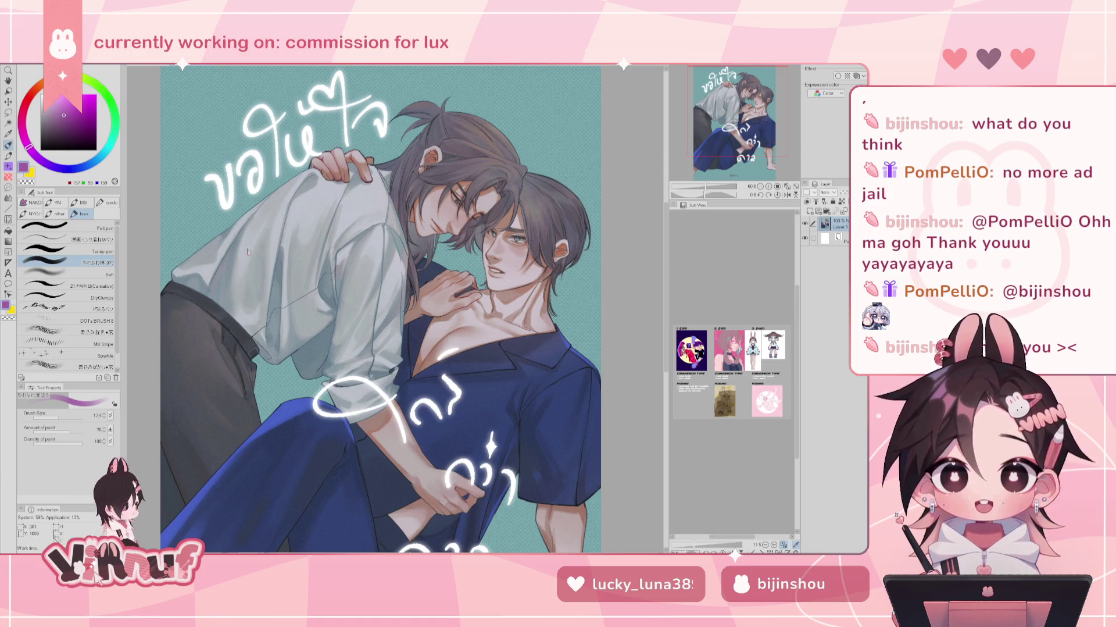
- Zoom in on the shirt and faces, then fit the whole illustration to the window
{"action": "left_click_drag", "start_coordinate": [248, 252], "coordinate": [404, 275]}
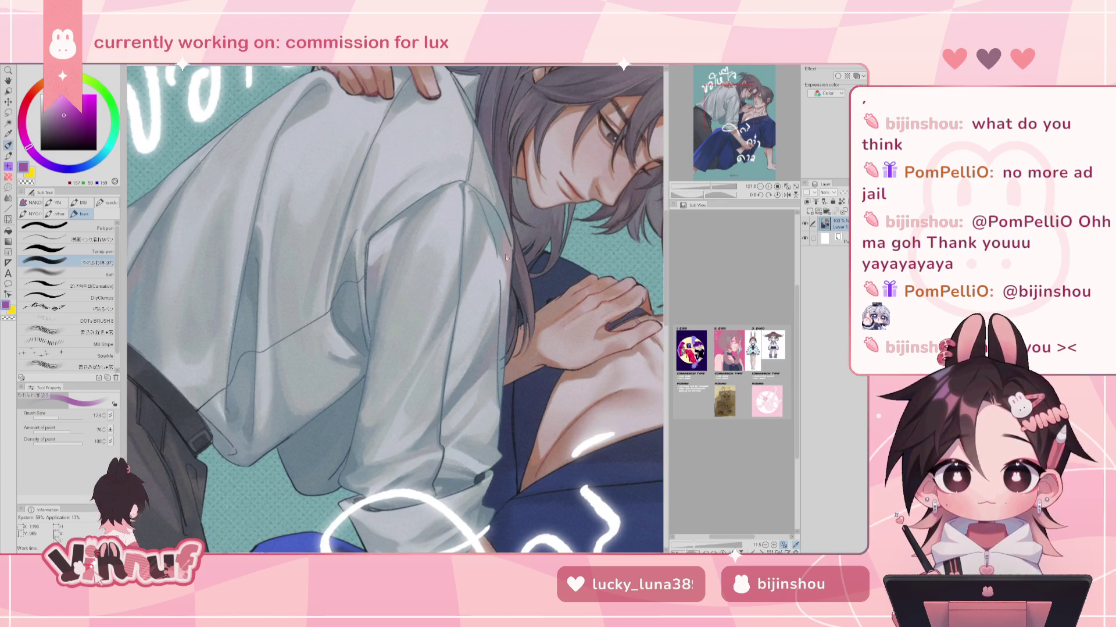
{"action": "left_click_drag", "start_coordinate": [358, 322], "coordinate": [244, 325]}
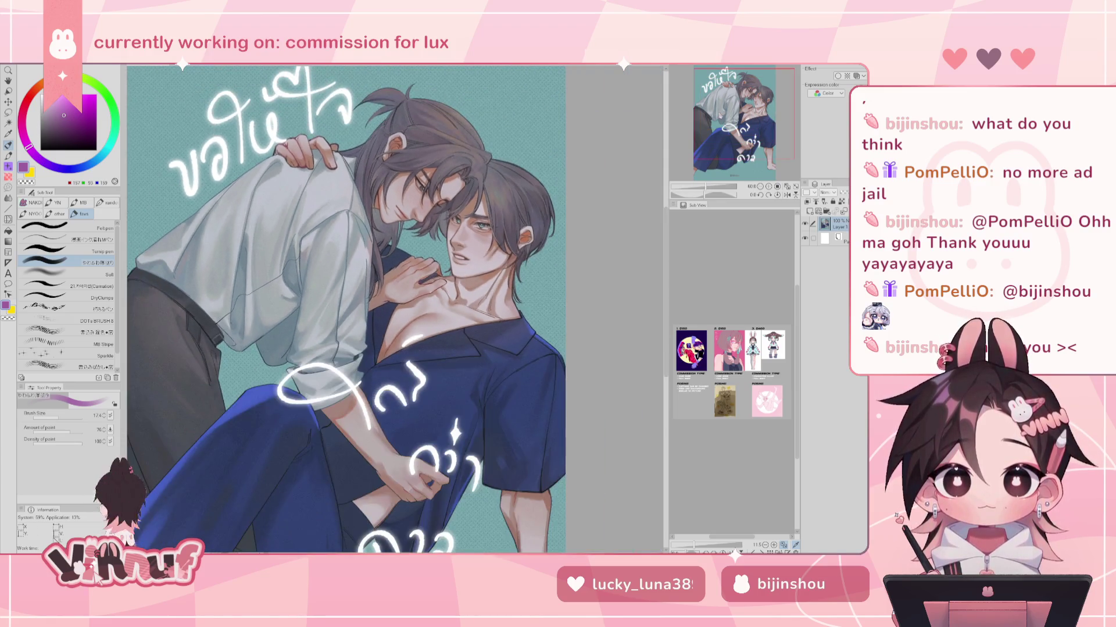
{"action": "key", "text": "ctrl+0"}
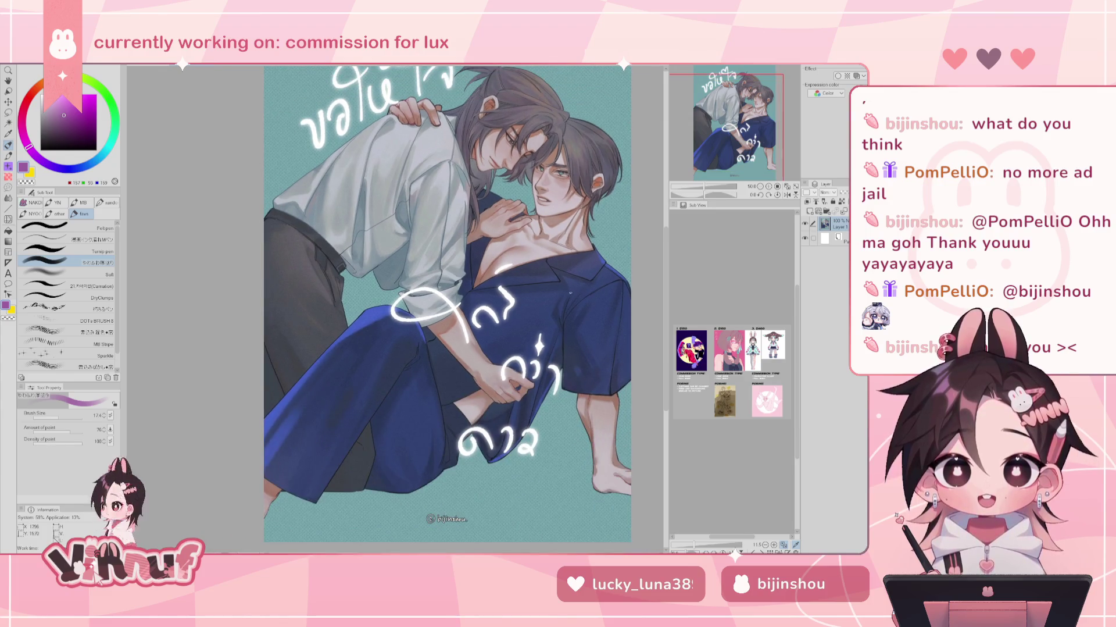
{"action": "left_click_drag", "start_coordinate": [754, 127], "coordinate": [763, 121]}
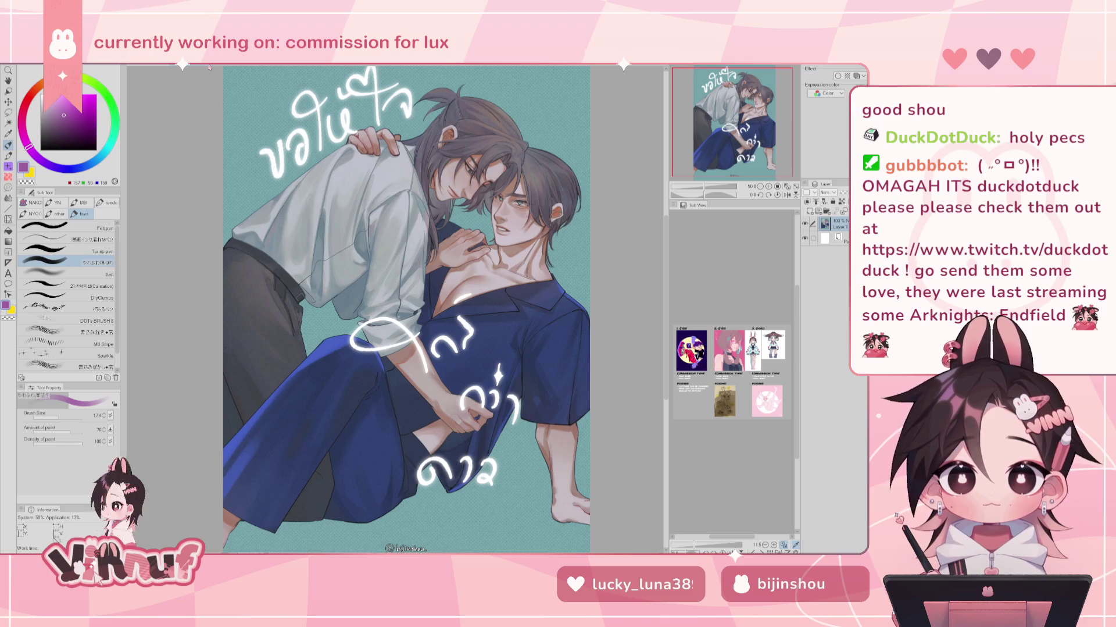
- Close the two-men illustration with Ctrl+W, answering the save prompt
{"action": "key", "text": "ctrl+w"}
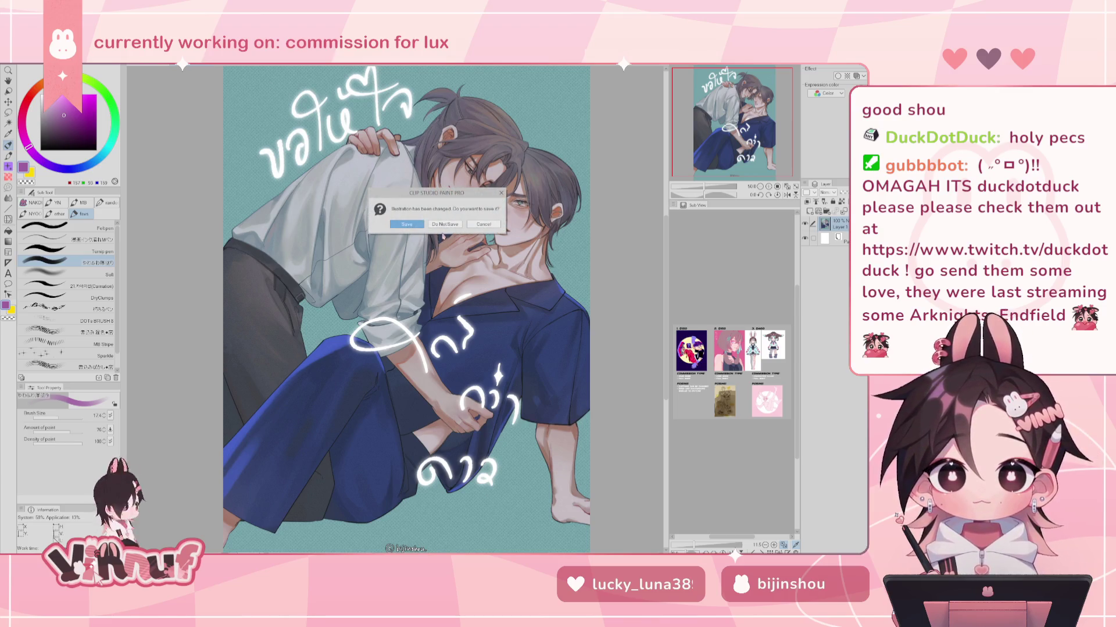
{"action": "left_click", "coordinate": [445, 227]}
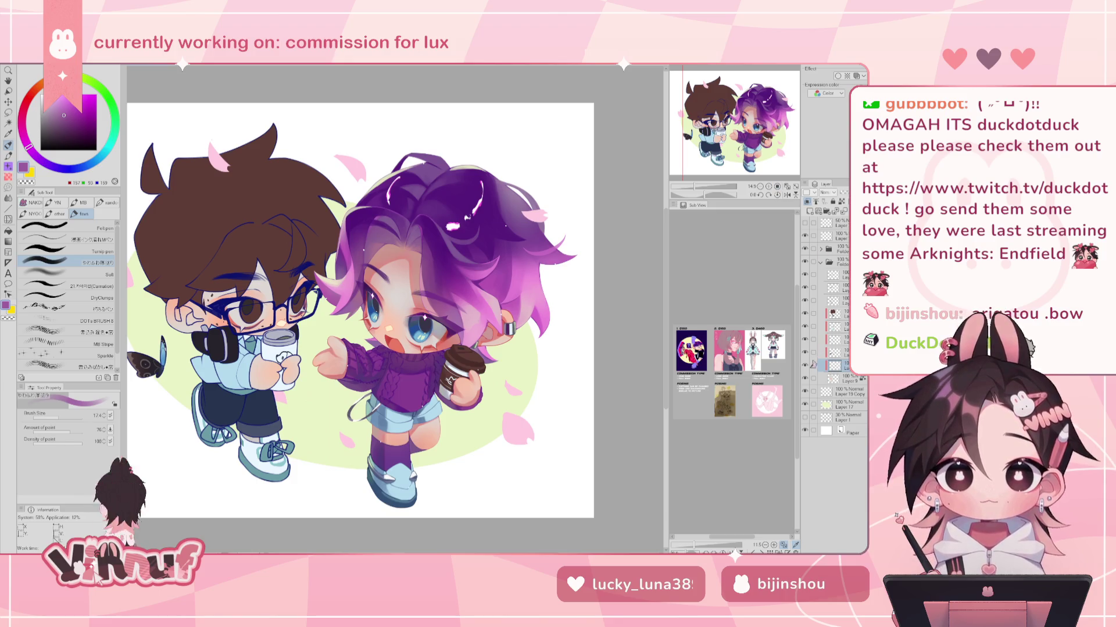
- Zoom in on the chibi art and select a layer higher in the stack
{"action": "left_click_drag", "start_coordinate": [349, 308], "coordinate": [430, 314]}
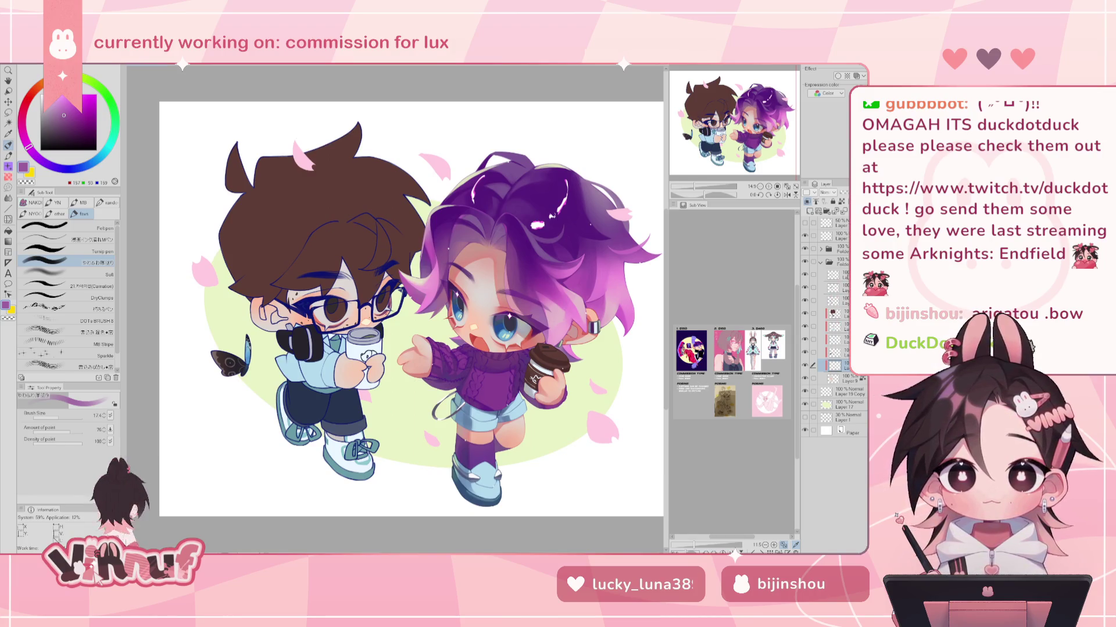
{"action": "left_click", "coordinate": [837, 274]}
{"action": "left_click", "coordinate": [837, 287]}
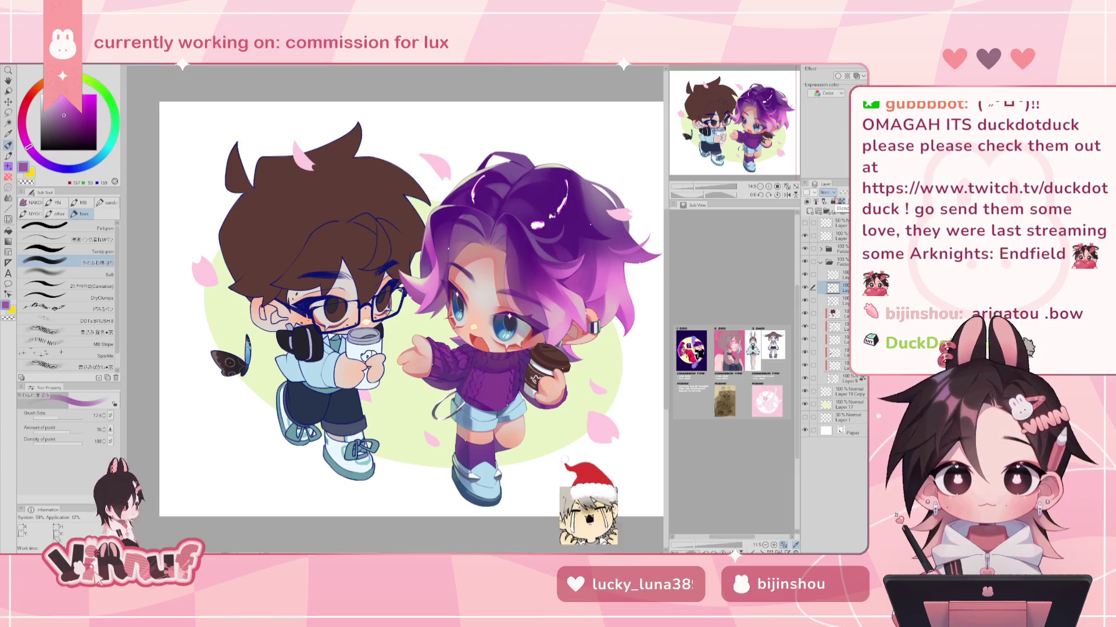
- Eyedrop the dark brown from the butterfly wing and pick the Turnip pen sub tool
{"action": "scroll", "coordinate": [575, 436], "scroll_direction": "down", "scroll_amount": 2}
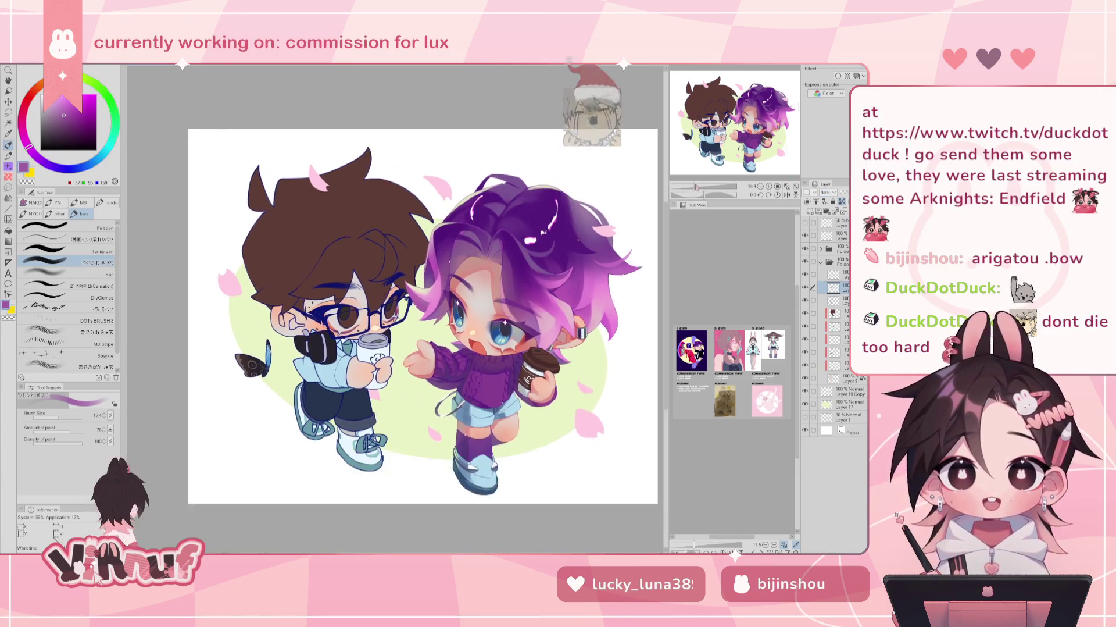
{"action": "scroll", "coordinate": [401, 308], "scroll_direction": "up", "scroll_amount": 2}
{"action": "scroll", "coordinate": [401, 308], "scroll_direction": "up", "scroll_amount": 2}
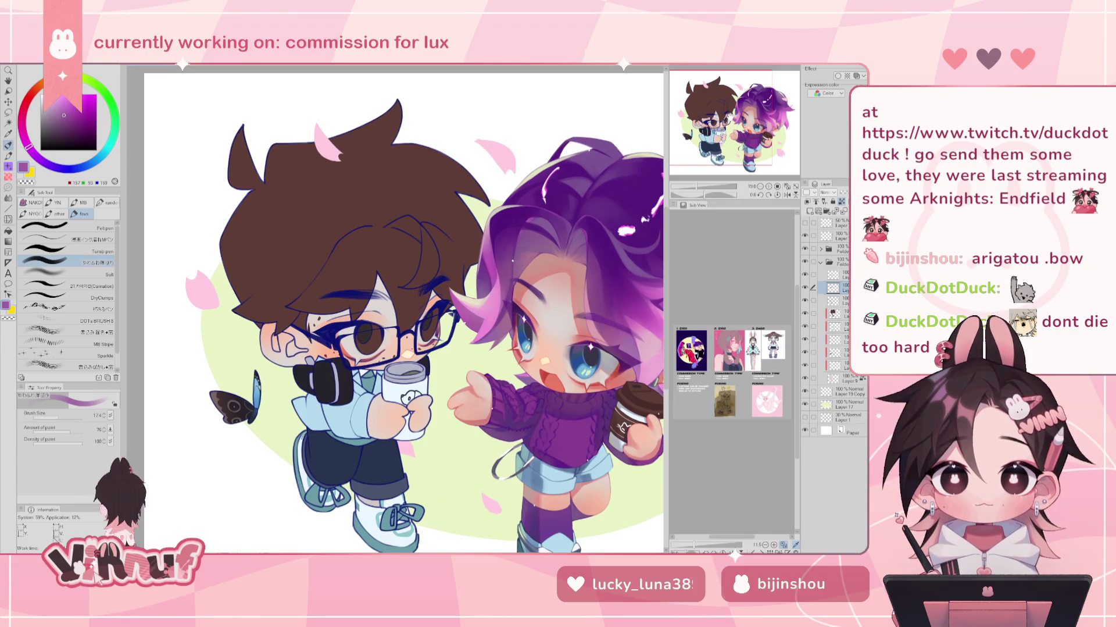
{"action": "left_click", "coordinate": [223, 407], "text": "alt"}
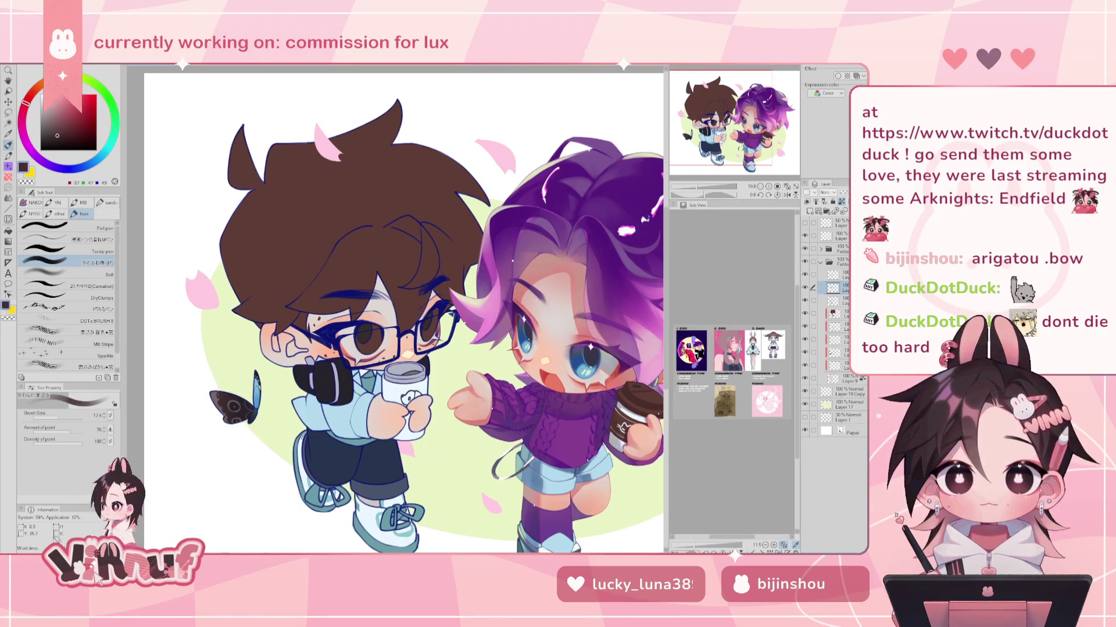
{"action": "left_click", "coordinate": [75, 252]}
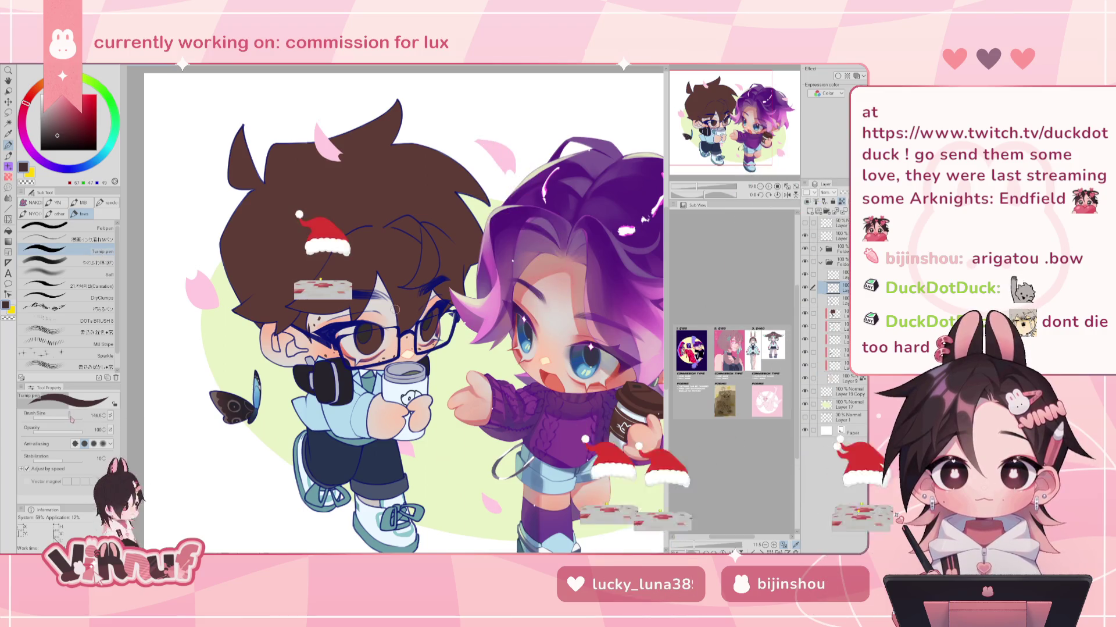
- Enlarge the brush, sample a dark purple-grey, and move to the layer below
{"action": "left_click_drag", "start_coordinate": [71, 418], "coordinate": [82, 413]}
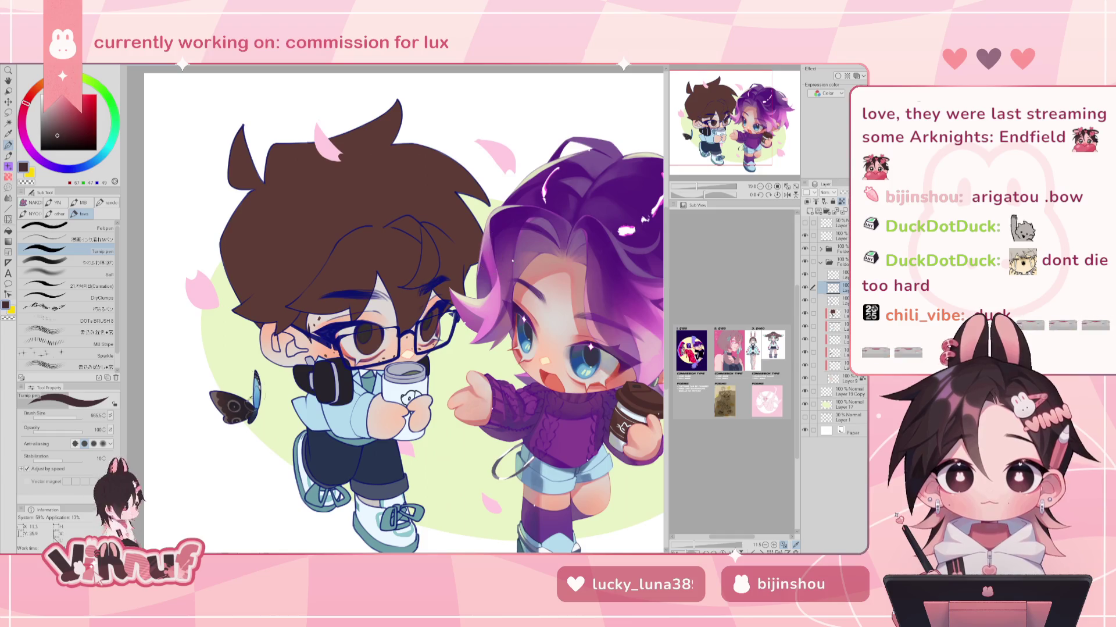
{"action": "left_click", "coordinate": [235, 407], "text": "alt"}
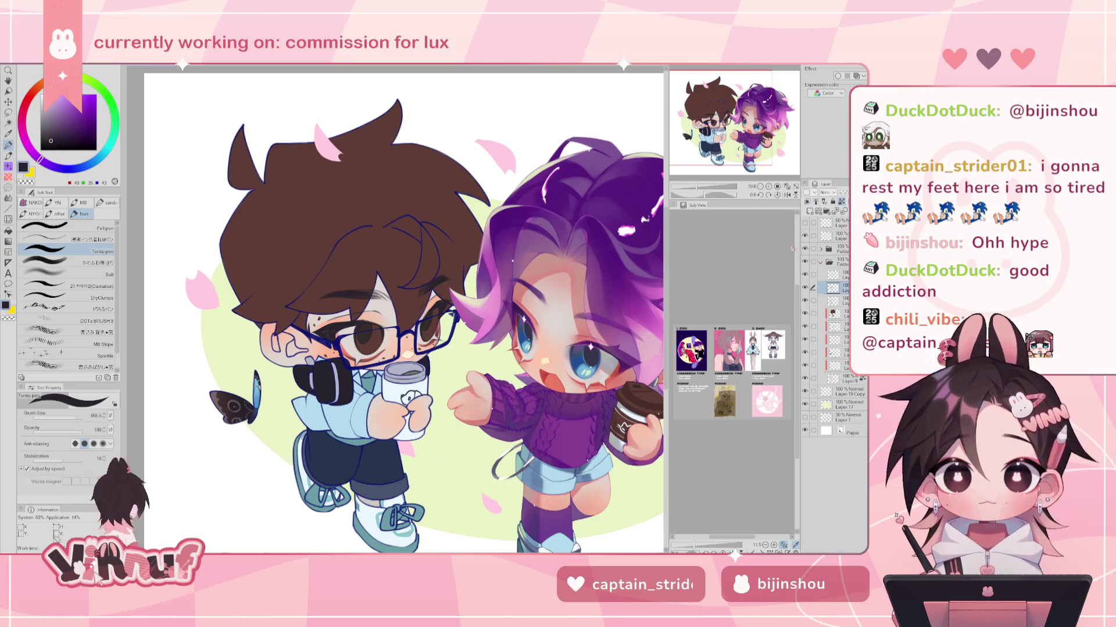
{"action": "left_click", "coordinate": [837, 300]}
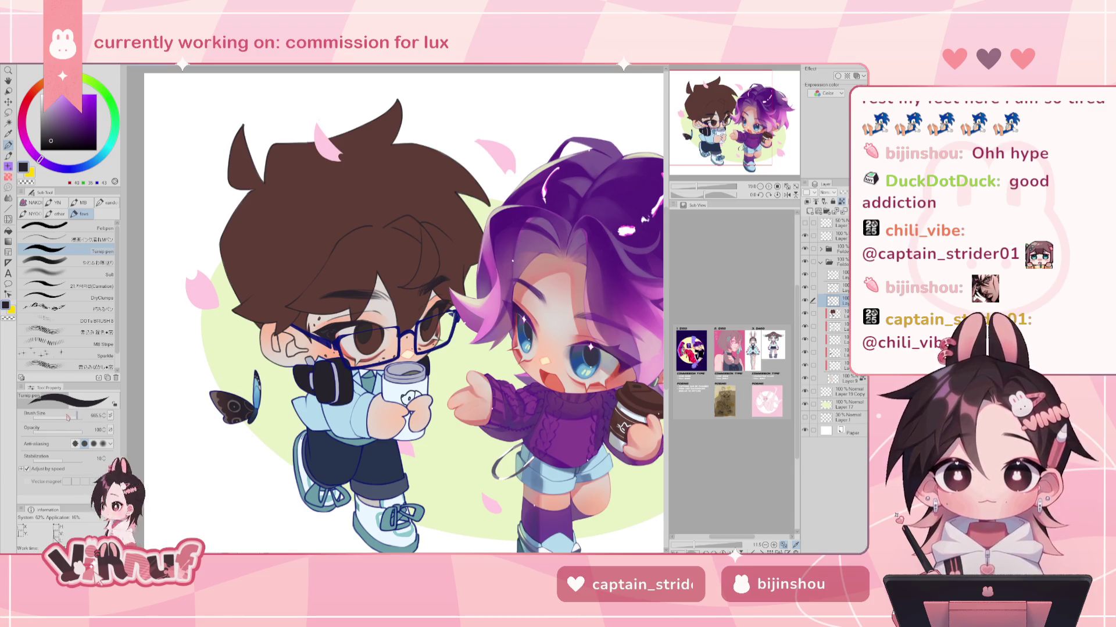
- Shrink the brush and touch up the boy's face and glasses while panning and rotating
{"action": "key", "text": "bracketleft"}
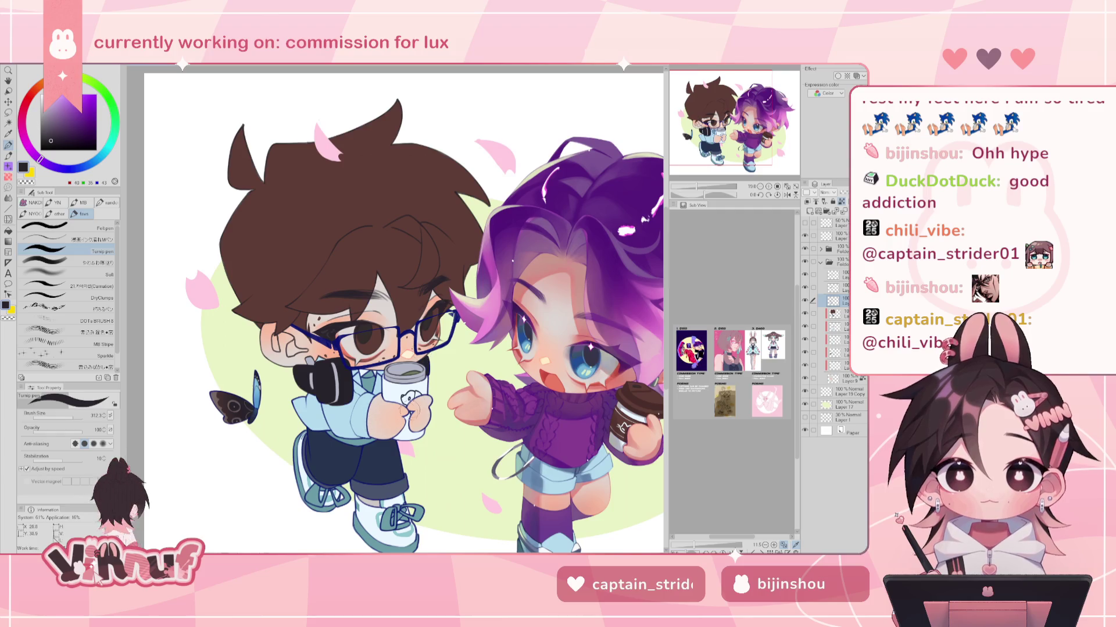
{"action": "left_click_drag", "start_coordinate": [452, 382], "coordinate": [434, 346]}
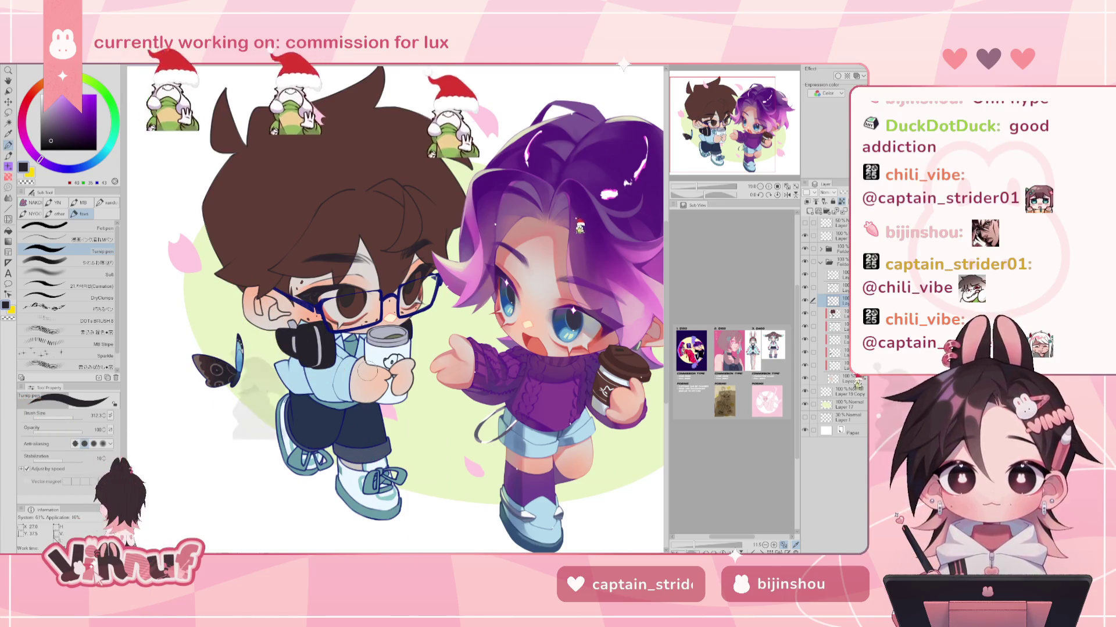
{"action": "left_click_drag", "start_coordinate": [395, 308], "coordinate": [371, 304]}
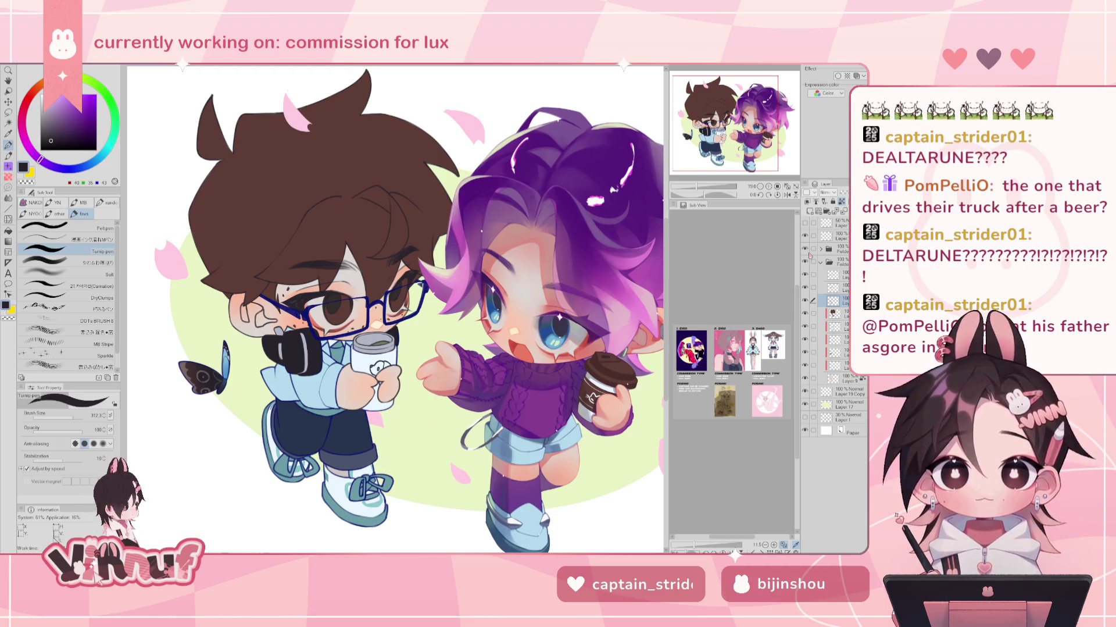
{"action": "left_click_drag", "start_coordinate": [750, 112], "coordinate": [750, 108]}
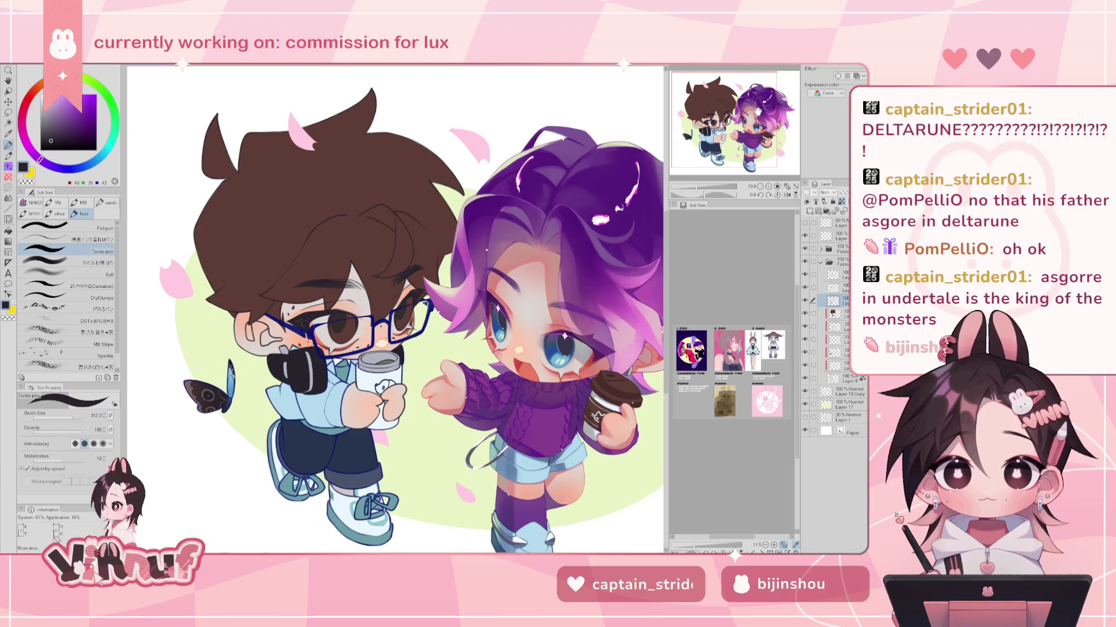
- Zoom around the canvas, then fit the whole chibi illustration in view
{"action": "scroll", "coordinate": [761, 116], "scroll_direction": "down", "scroll_amount": 1}
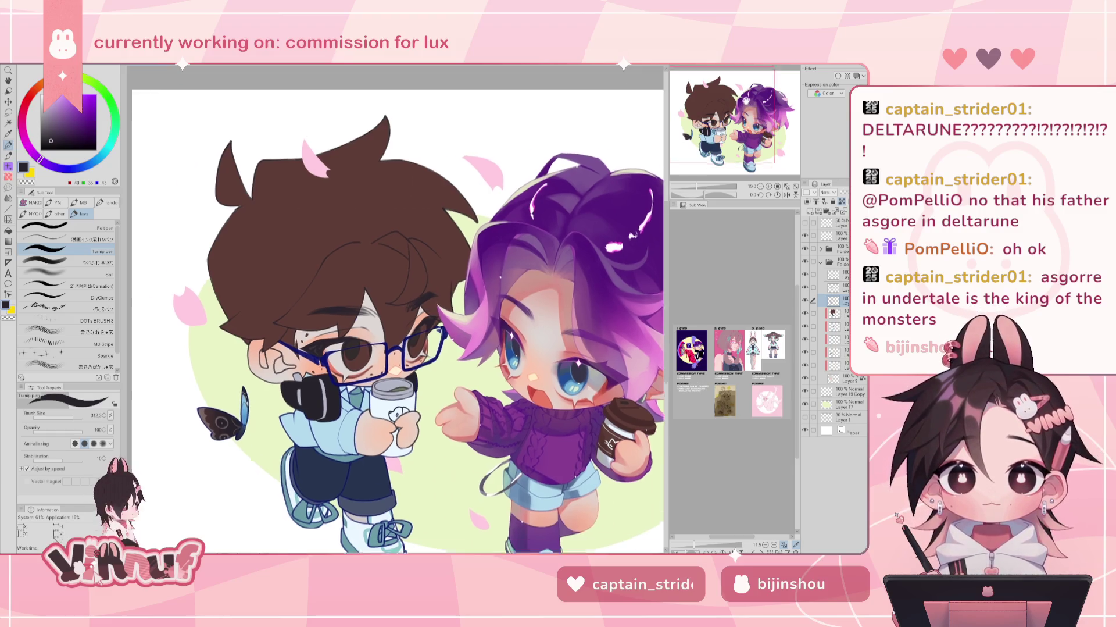
{"action": "scroll", "coordinate": [762, 116], "scroll_direction": "down", "scroll_amount": 1}
{"action": "scroll", "coordinate": [762, 116], "scroll_direction": "down", "scroll_amount": 1}
{"action": "scroll", "coordinate": [395, 313], "scroll_direction": "up", "scroll_amount": 4}
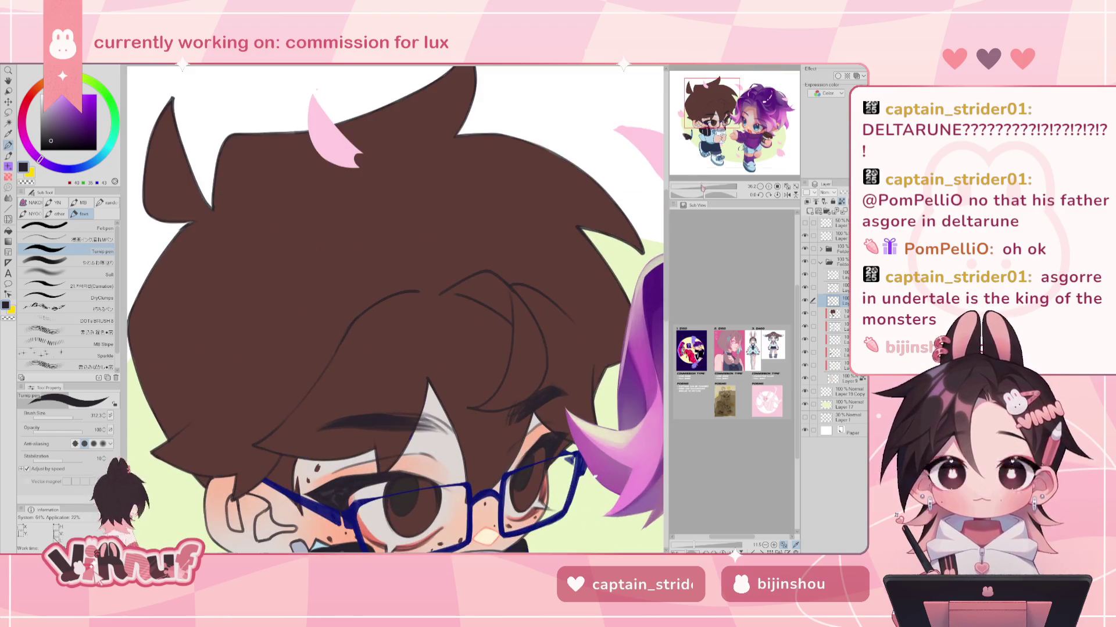
{"action": "scroll", "coordinate": [395, 313], "scroll_direction": "down", "scroll_amount": 2}
{"action": "scroll", "coordinate": [395, 313], "scroll_direction": "down", "scroll_amount": 1}
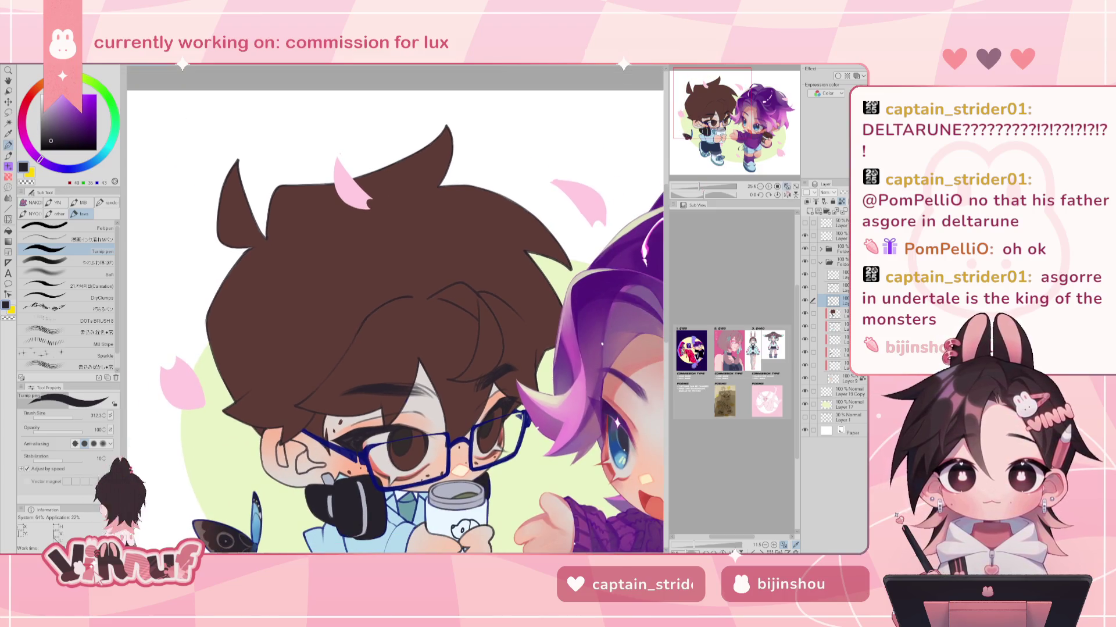
{"action": "left_click", "coordinate": [788, 188]}
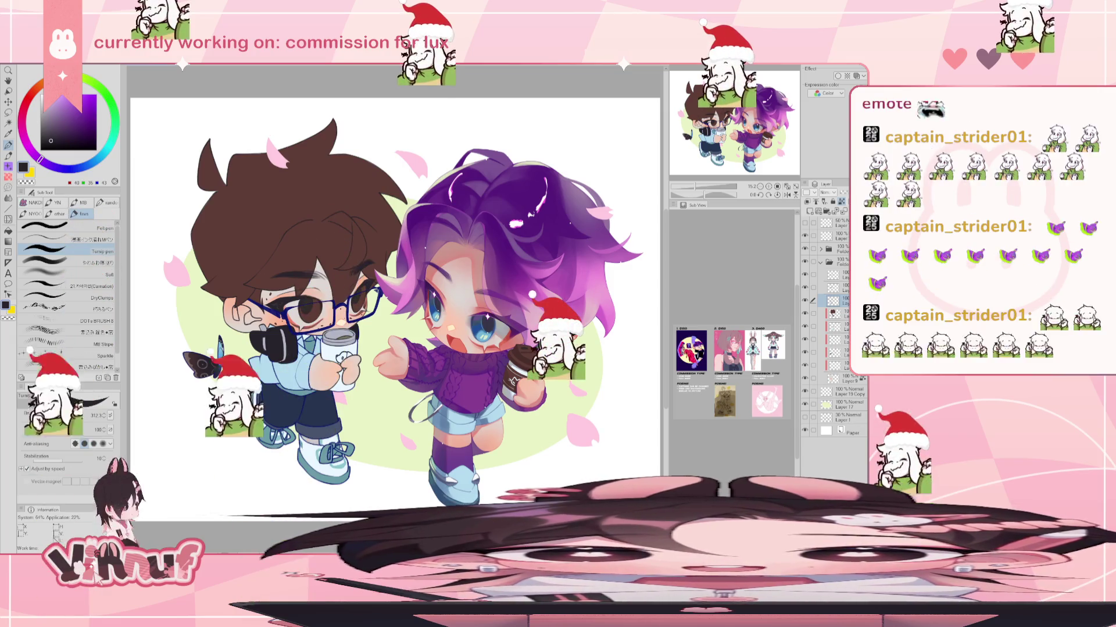
- Switch to the reference image '11 aggie 27.png' and enlarge the viewer
{"action": "key", "text": "alt+Tab"}
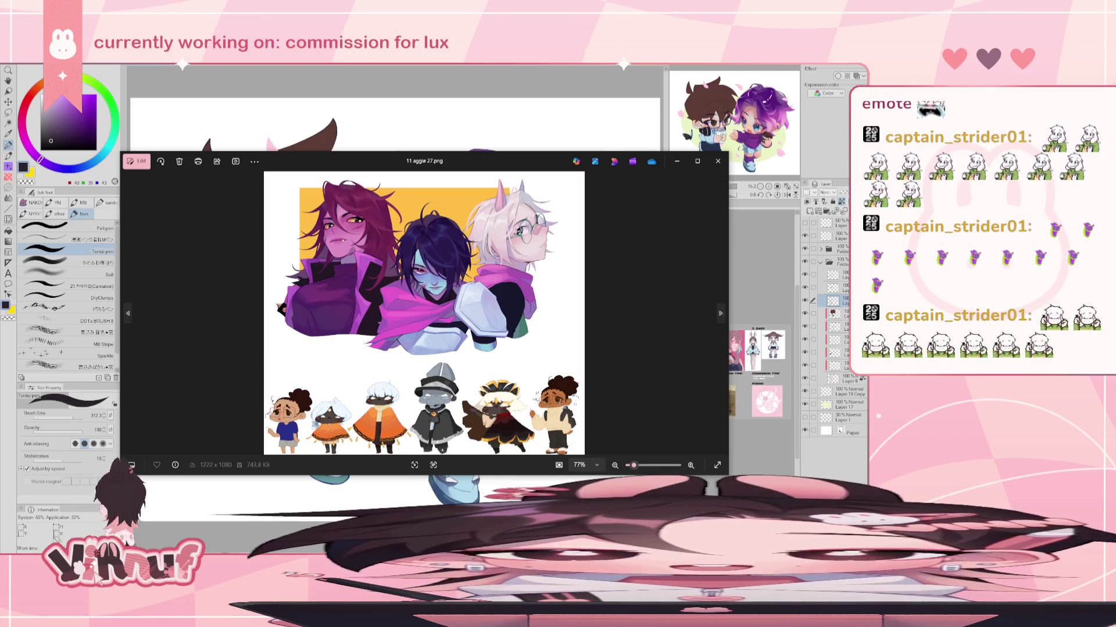
{"action": "scroll", "coordinate": [443, 175], "scroll_direction": "up", "scroll_amount": 3}
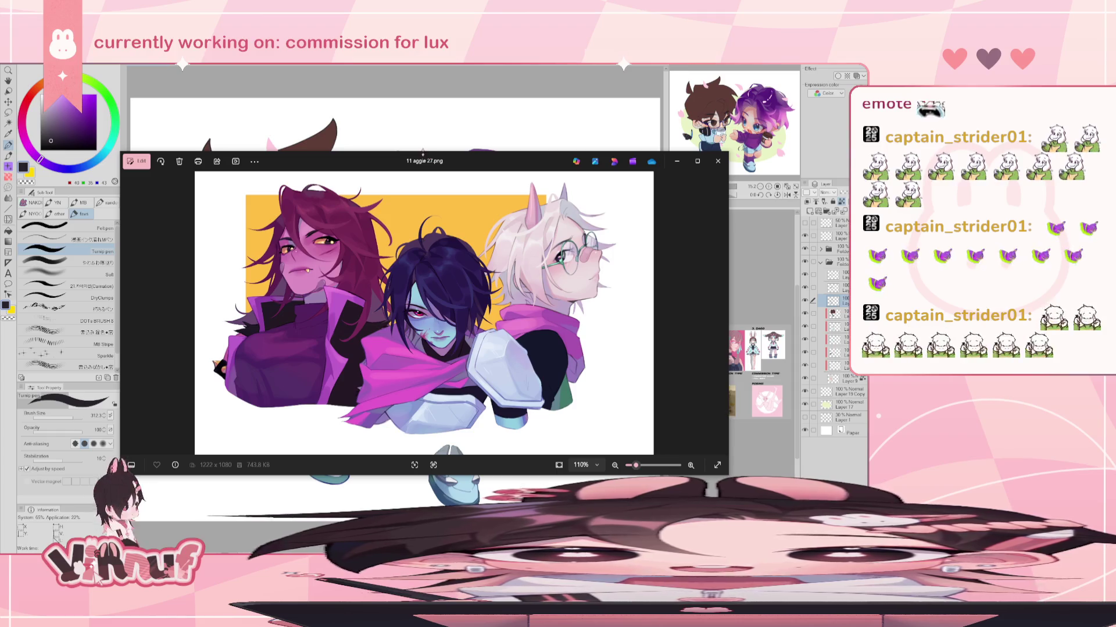
{"action": "left_click_drag", "start_coordinate": [422, 150], "coordinate": [423, 67]}
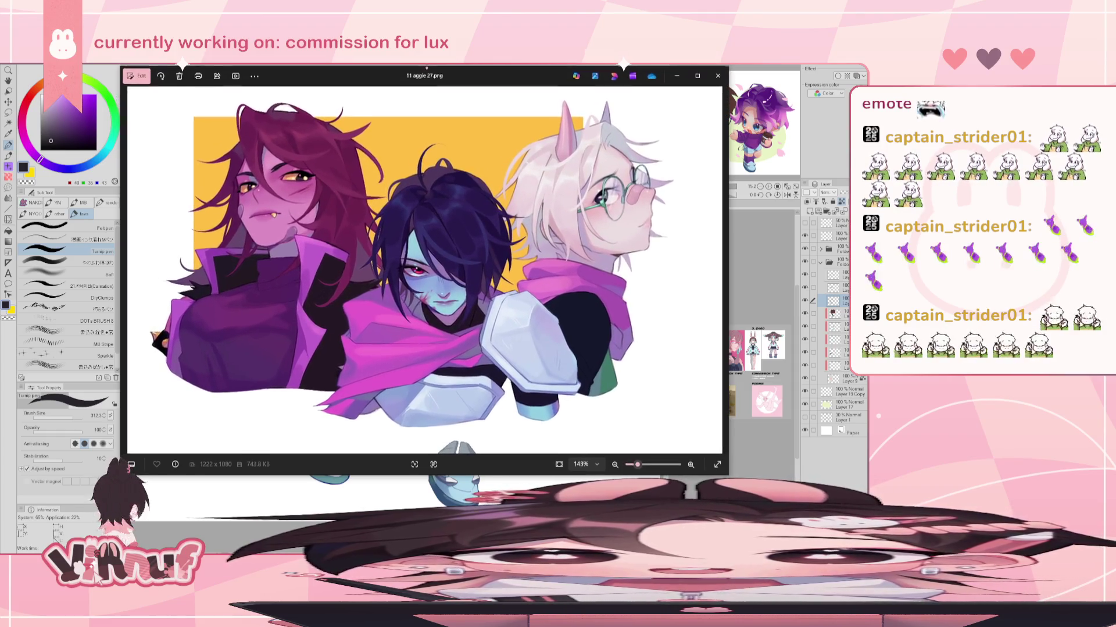
{"action": "scroll", "coordinate": [445, 217], "scroll_direction": "up", "scroll_amount": 1}
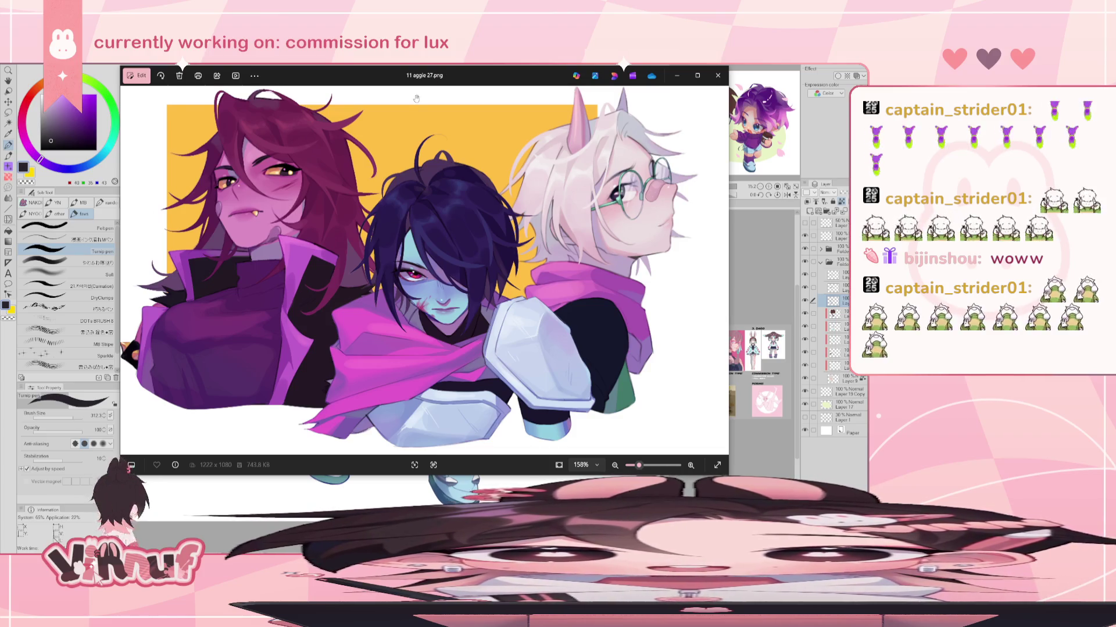
- Zoom and scroll across the trio artwork, then close it with Esc
{"action": "scroll", "coordinate": [291, 407], "scroll_direction": "up", "scroll_amount": 1}
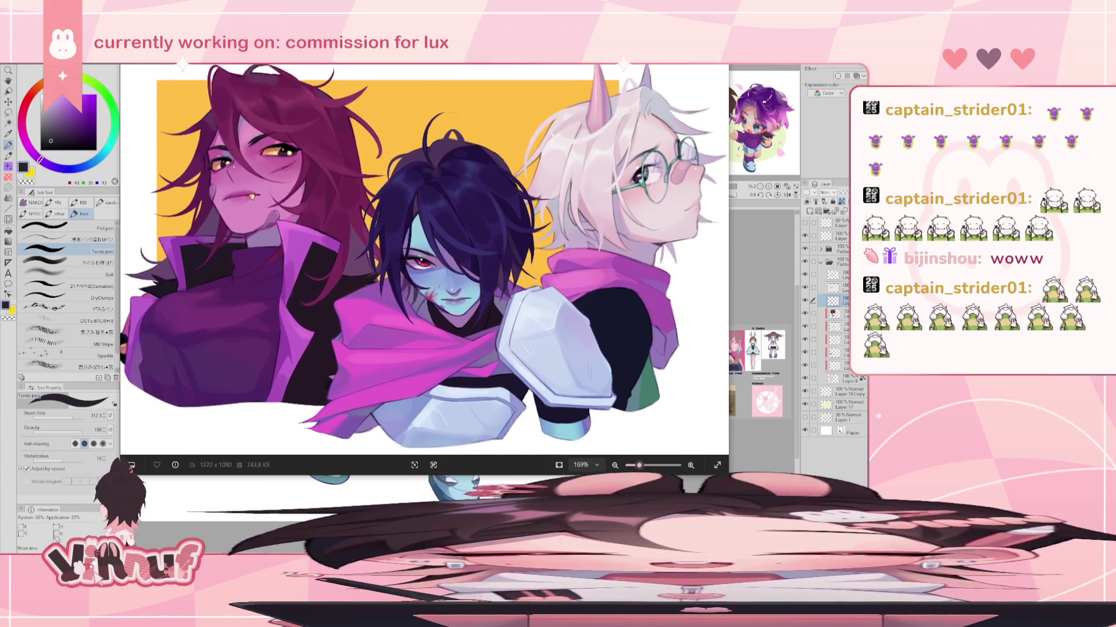
{"action": "scroll", "coordinate": [488, 330], "scroll_direction": "down", "scroll_amount": 1}
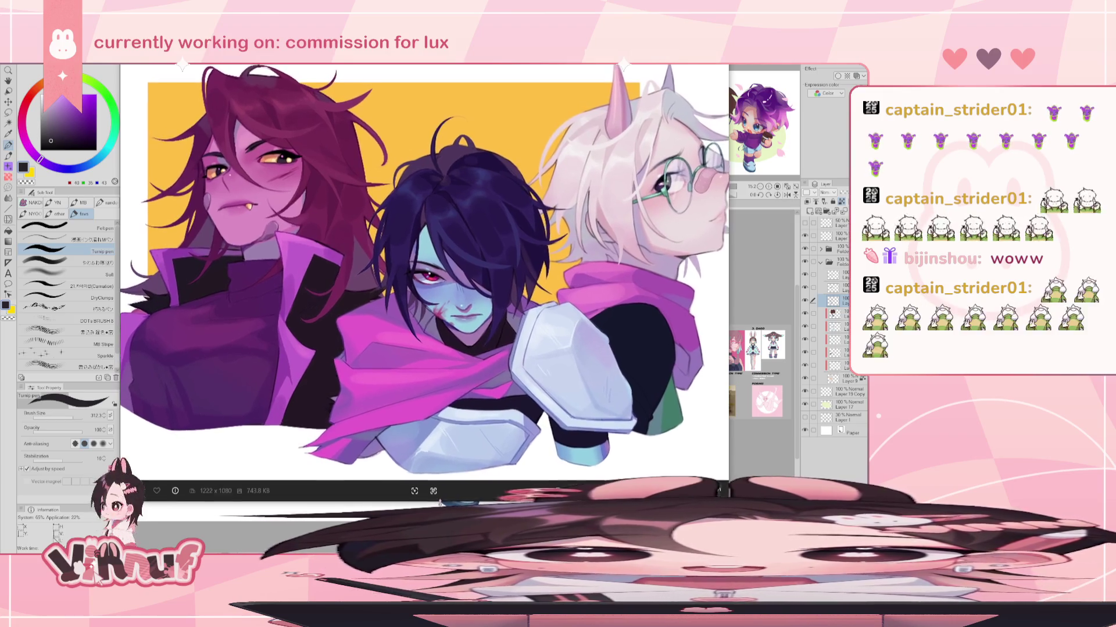
{"action": "scroll", "coordinate": [488, 330], "scroll_direction": "right", "scroll_amount": 2}
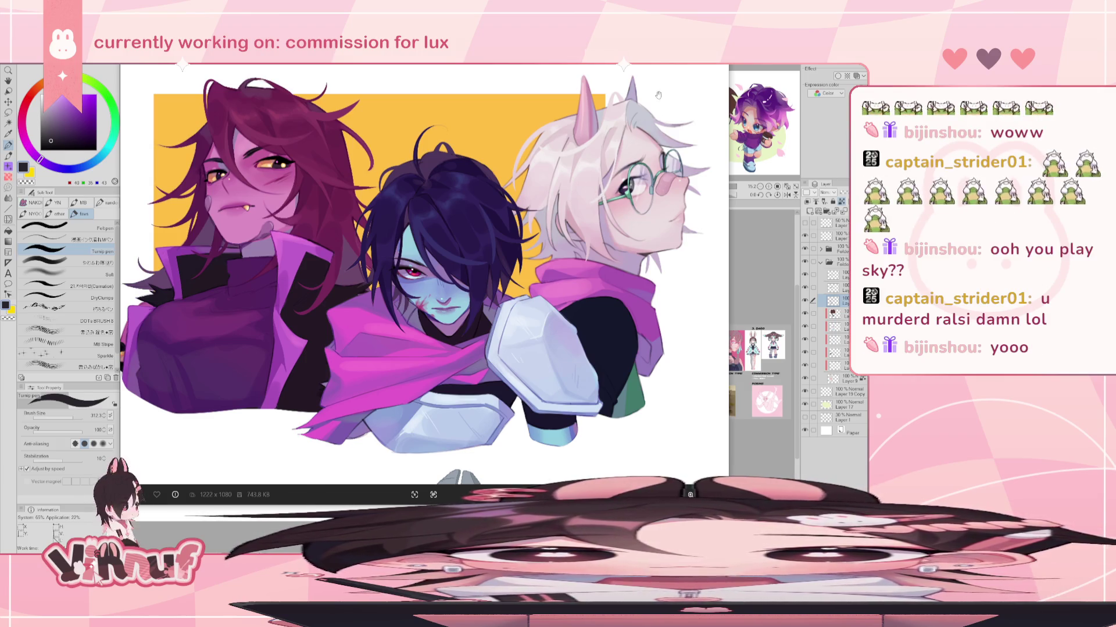
{"action": "key", "text": "Escape"}
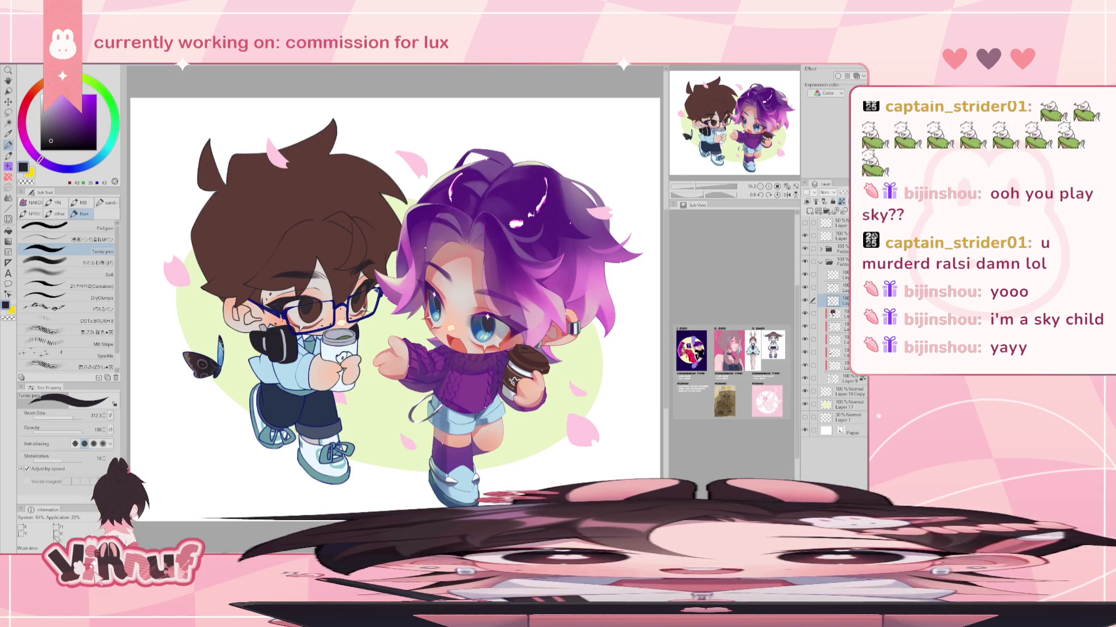
{"action": "scroll", "coordinate": [442, 271], "scroll_direction": "up", "scroll_amount": 2}
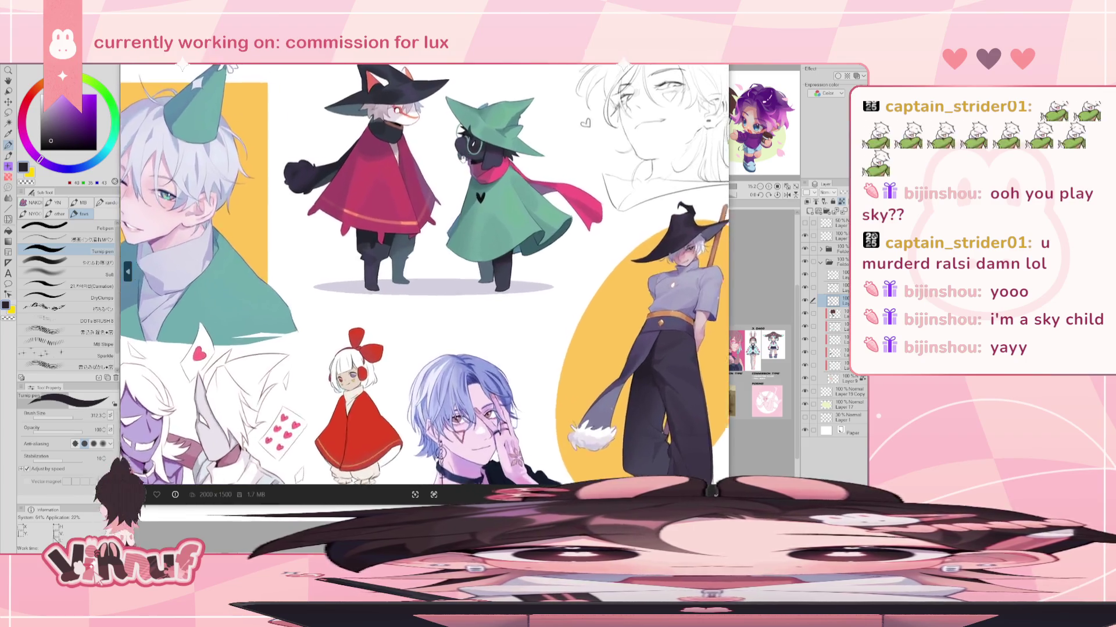
{"action": "scroll", "coordinate": [442, 271], "scroll_direction": "up", "scroll_amount": 2}
{"action": "scroll", "coordinate": [440, 276], "scroll_direction": "up", "scroll_amount": 1}
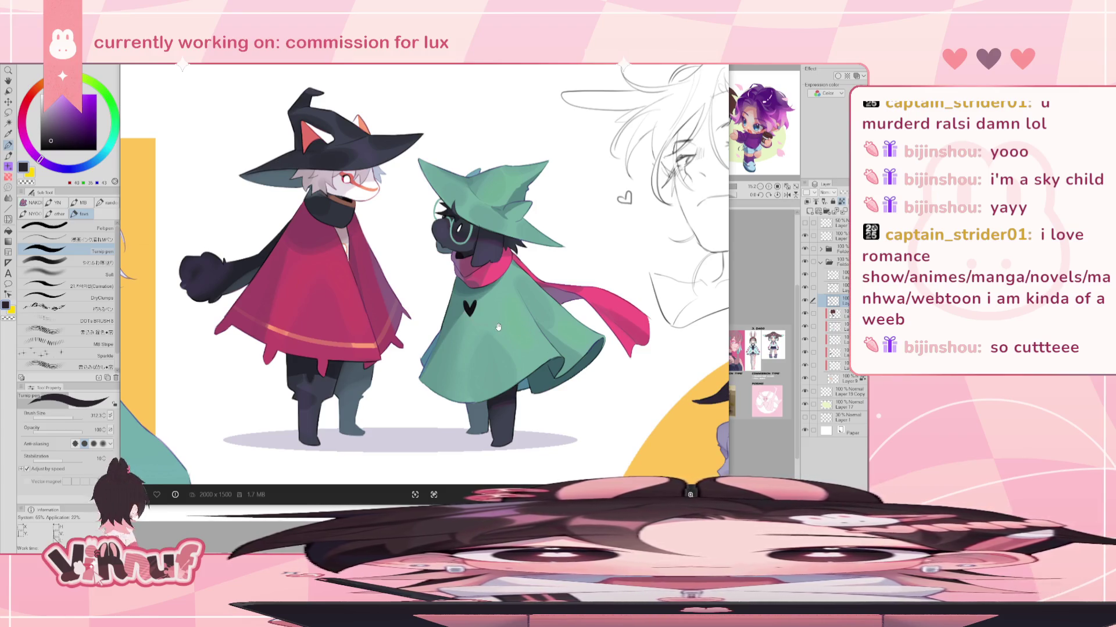
{"action": "scroll", "coordinate": [481, 325], "scroll_direction": "down", "scroll_amount": 3}
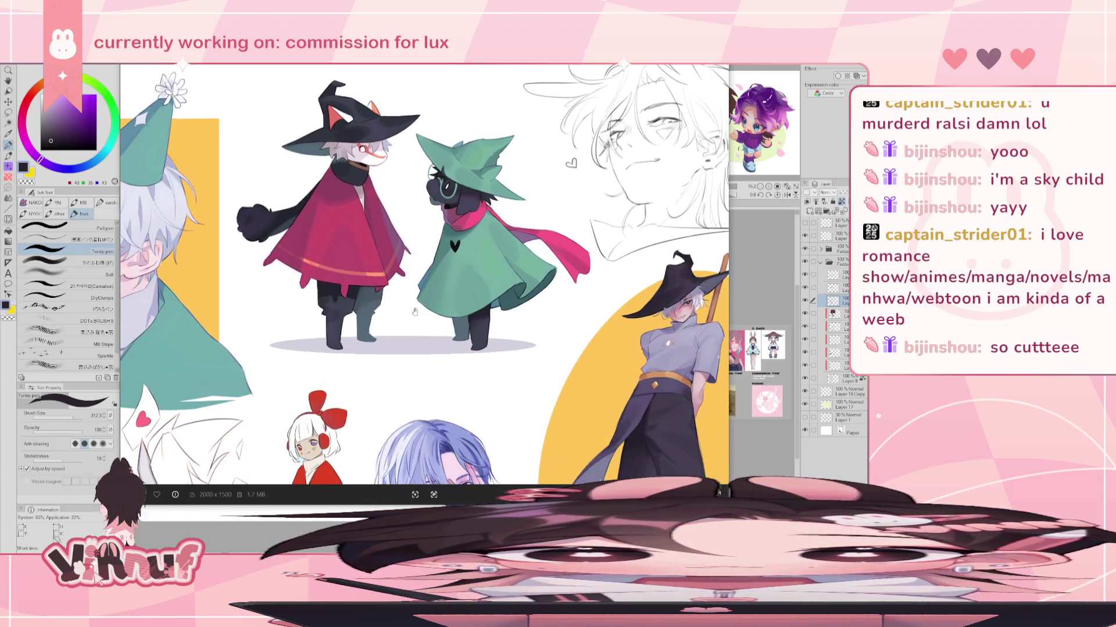
{"action": "scroll", "coordinate": [440, 270], "scroll_direction": "up", "scroll_amount": 2}
{"action": "scroll", "coordinate": [440, 270], "scroll_direction": "down", "scroll_amount": 2}
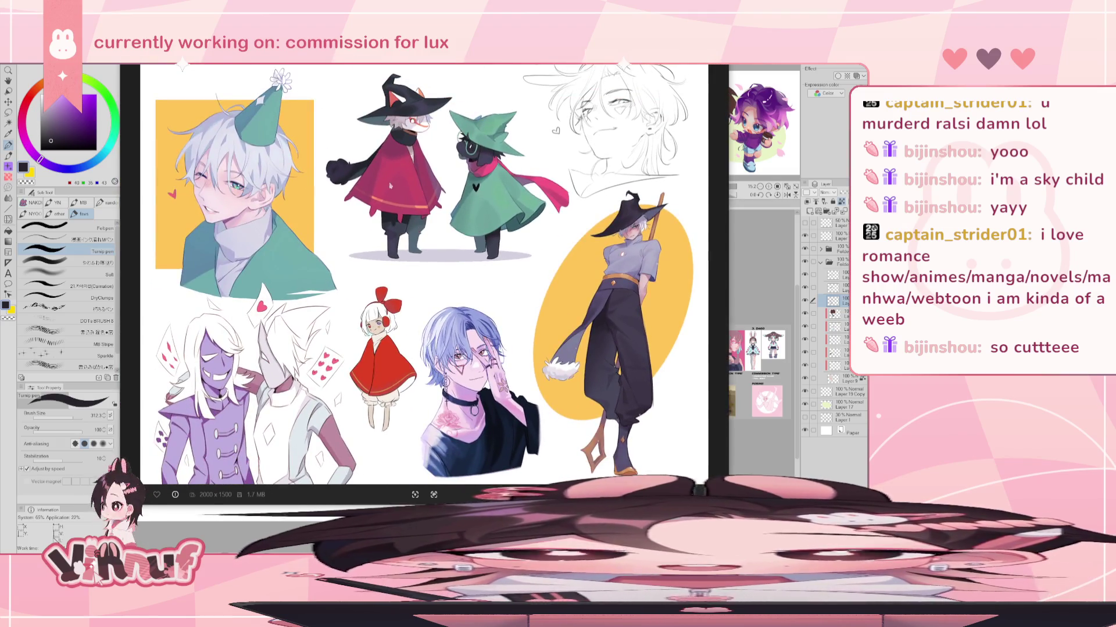
{"action": "scroll", "coordinate": [390, 185], "scroll_direction": "up", "scroll_amount": 2}
{"action": "scroll", "coordinate": [390, 185], "scroll_direction": "down", "scroll_amount": 2}
{"action": "scroll", "coordinate": [264, 147], "scroll_direction": "up", "scroll_amount": 2}
{"action": "scroll", "coordinate": [264, 147], "scroll_direction": "up", "scroll_amount": 1}
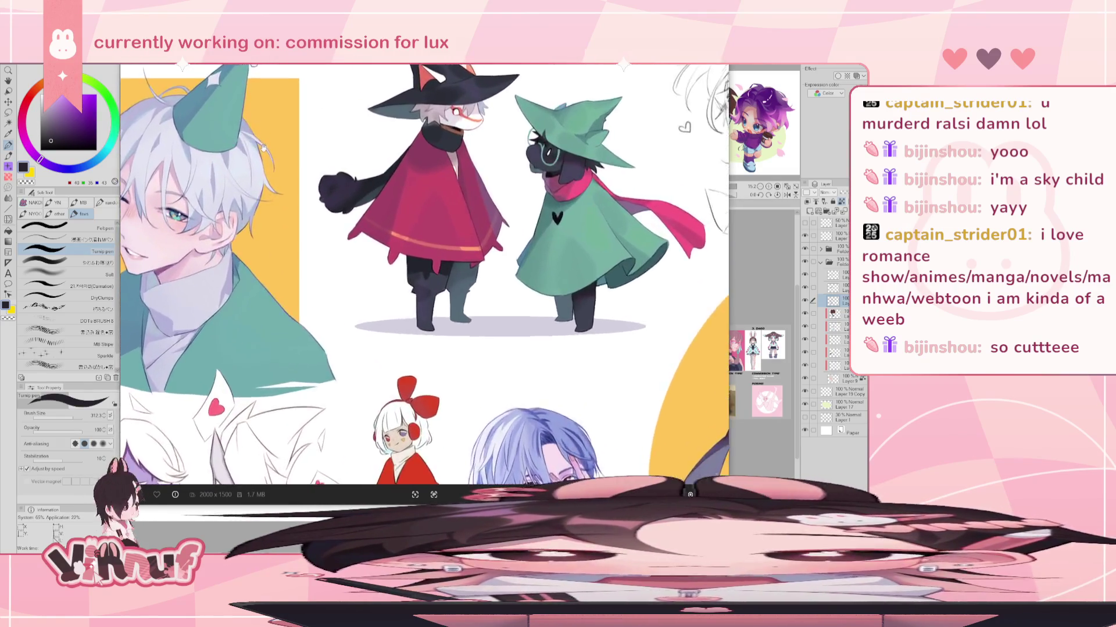
{"action": "scroll", "coordinate": [264, 147], "scroll_direction": "down", "scroll_amount": 2}
{"action": "scroll", "coordinate": [376, 300], "scroll_direction": "up", "scroll_amount": 1}
{"action": "scroll", "coordinate": [376, 300], "scroll_direction": "up", "scroll_amount": 1}
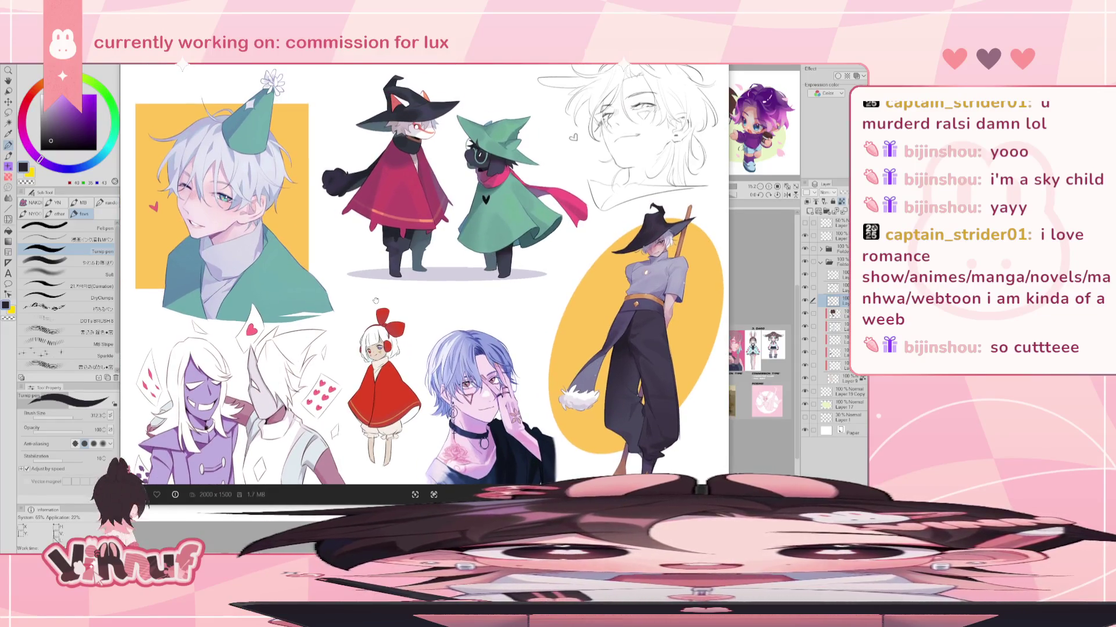
{"action": "scroll", "coordinate": [376, 300], "scroll_direction": "up", "scroll_amount": 1}
{"action": "scroll", "coordinate": [375, 300], "scroll_direction": "up", "scroll_amount": 1}
{"action": "scroll", "coordinate": [414, 191], "scroll_direction": "up", "scroll_amount": 1}
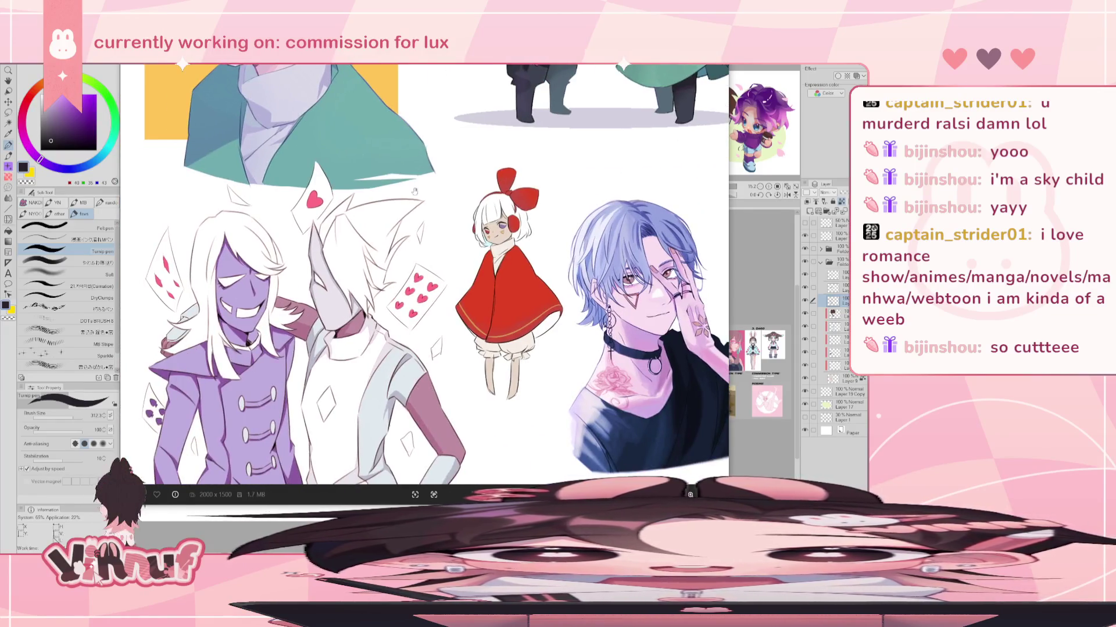
{"action": "scroll", "coordinate": [533, 273], "scroll_direction": "right", "scroll_amount": 2}
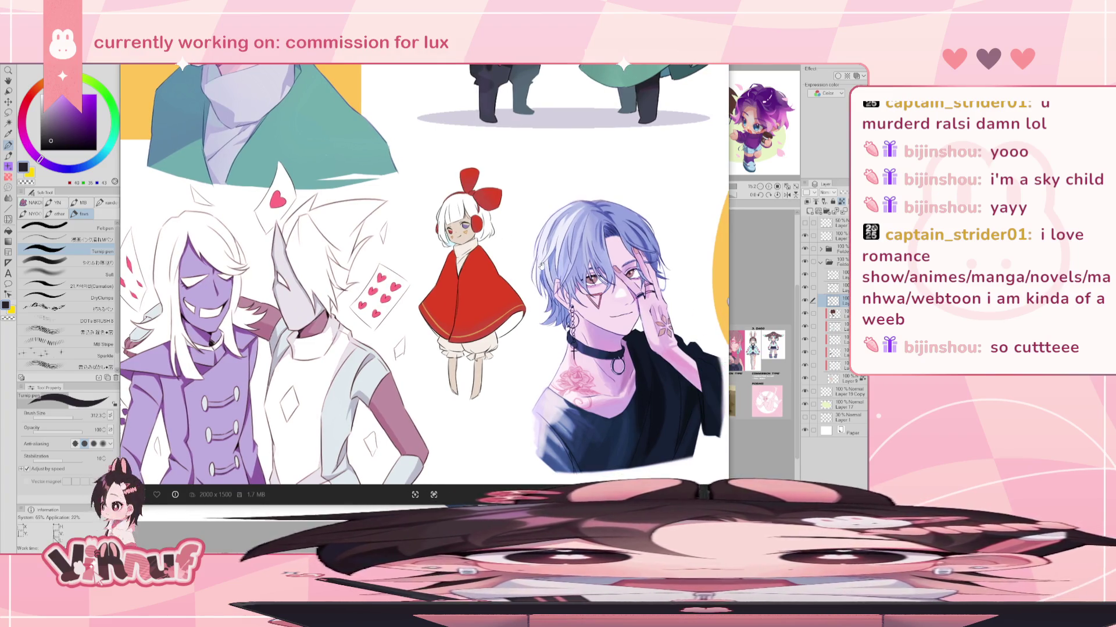
{"action": "scroll", "coordinate": [541, 265], "scroll_direction": "left", "scroll_amount": 2}
{"action": "scroll", "coordinate": [359, 349], "scroll_direction": "down", "scroll_amount": 1}
{"action": "scroll", "coordinate": [360, 348], "scroll_direction": "down", "scroll_amount": 1}
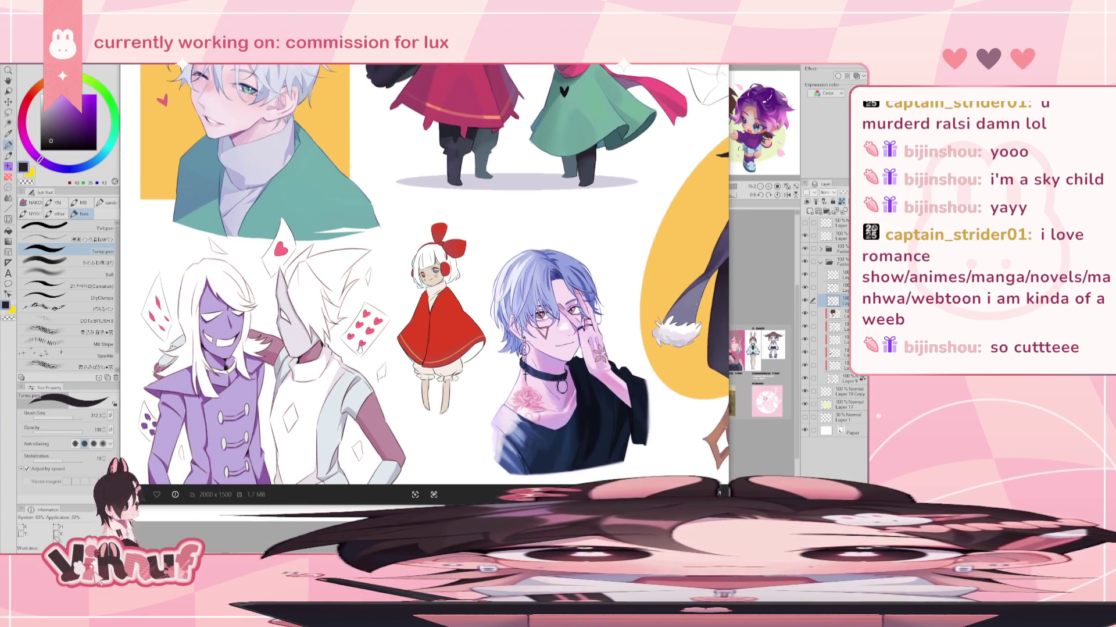
{"action": "scroll", "coordinate": [360, 348], "scroll_direction": "up", "scroll_amount": 2}
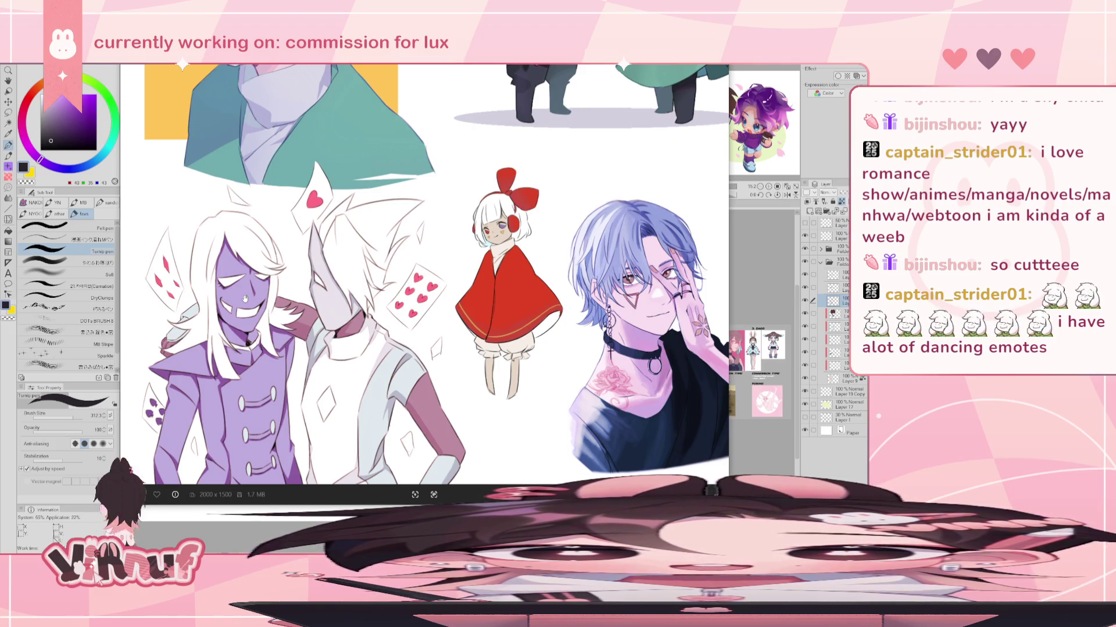
- Fit the character art sheet to the window, zoom briefly, then close Photos with Alt+F4
{"action": "key", "text": "ctrl+0"}
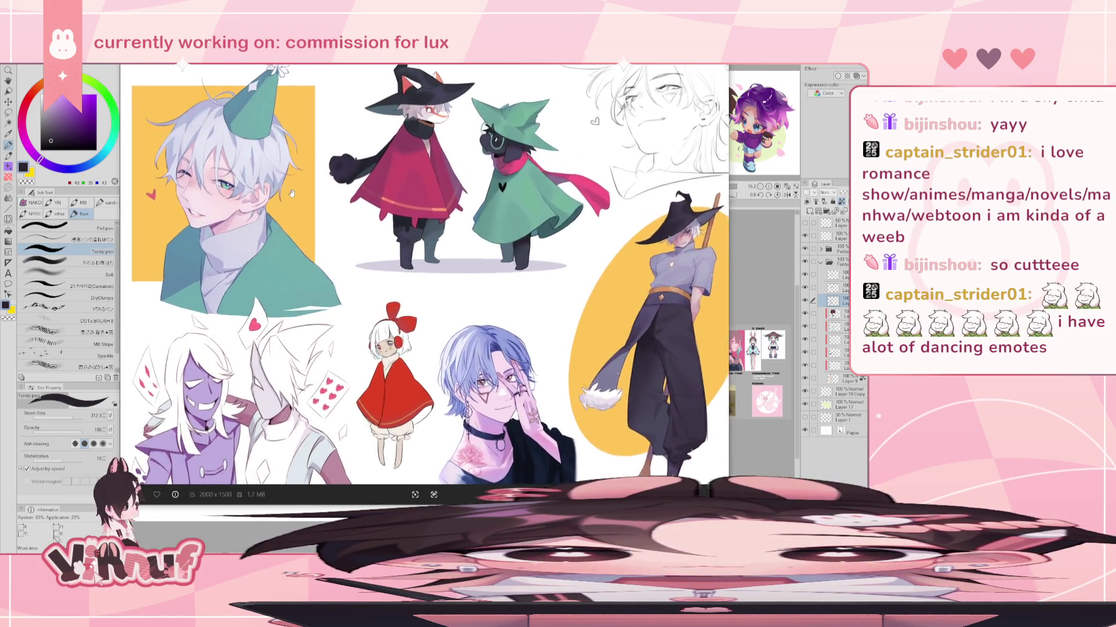
{"action": "scroll", "coordinate": [134, 302], "scroll_direction": "up", "scroll_amount": 3}
{"action": "scroll", "coordinate": [134, 302], "scroll_direction": "down", "scroll_amount": 3}
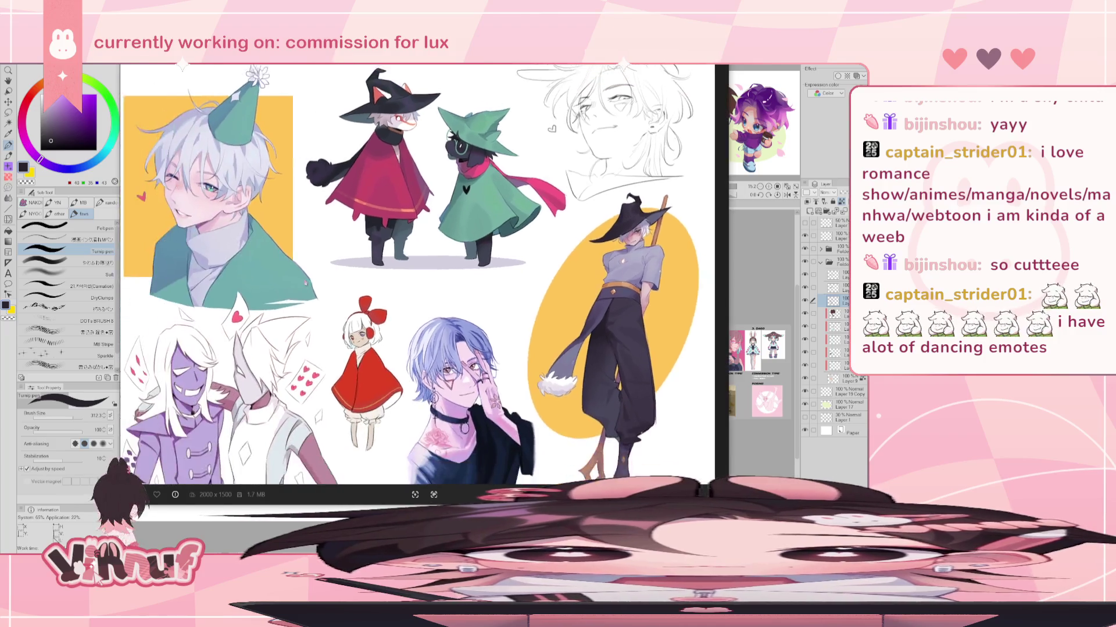
{"action": "key", "text": "alt+F4"}
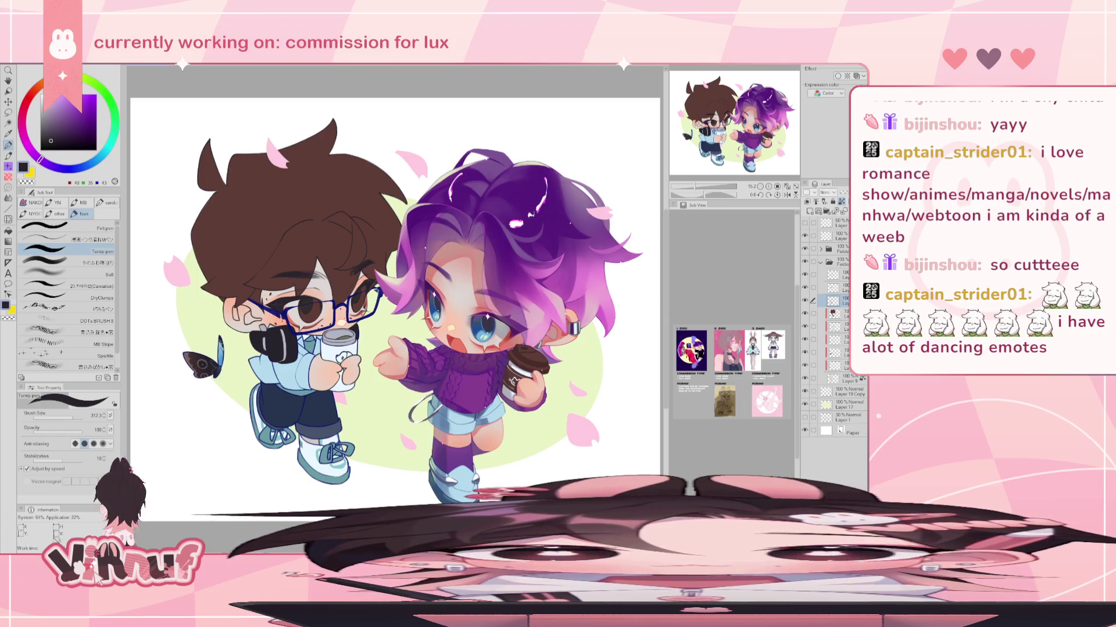
{"action": "key", "text": "alt+Tab"}
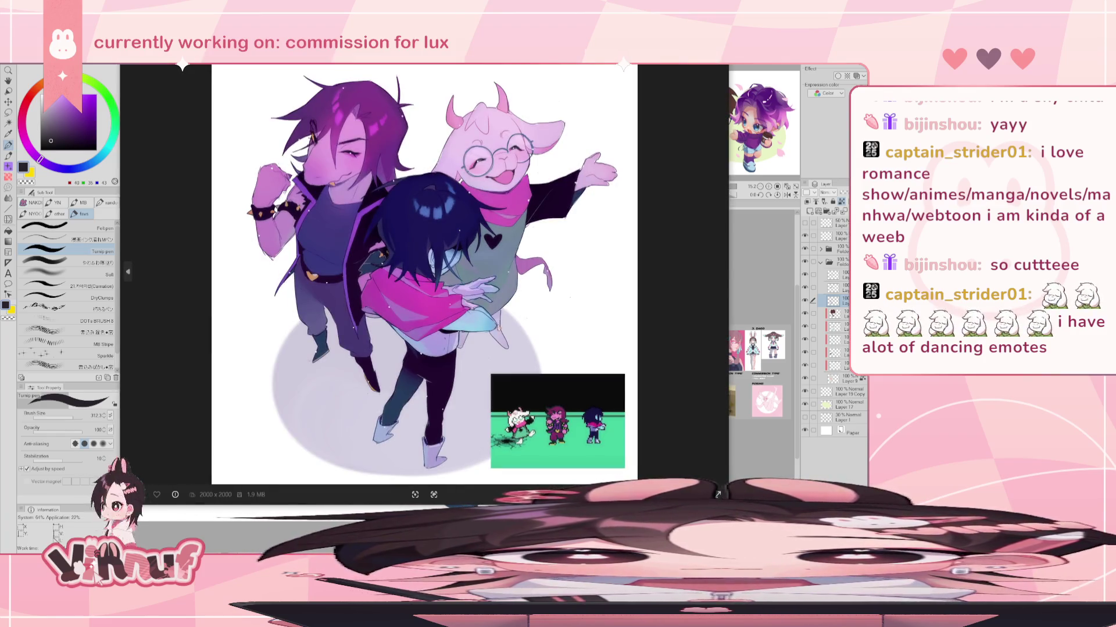
{"action": "scroll", "coordinate": [465, 274], "scroll_direction": "up", "scroll_amount": 1}
{"action": "scroll", "coordinate": [465, 274], "scroll_direction": "down", "scroll_amount": 1}
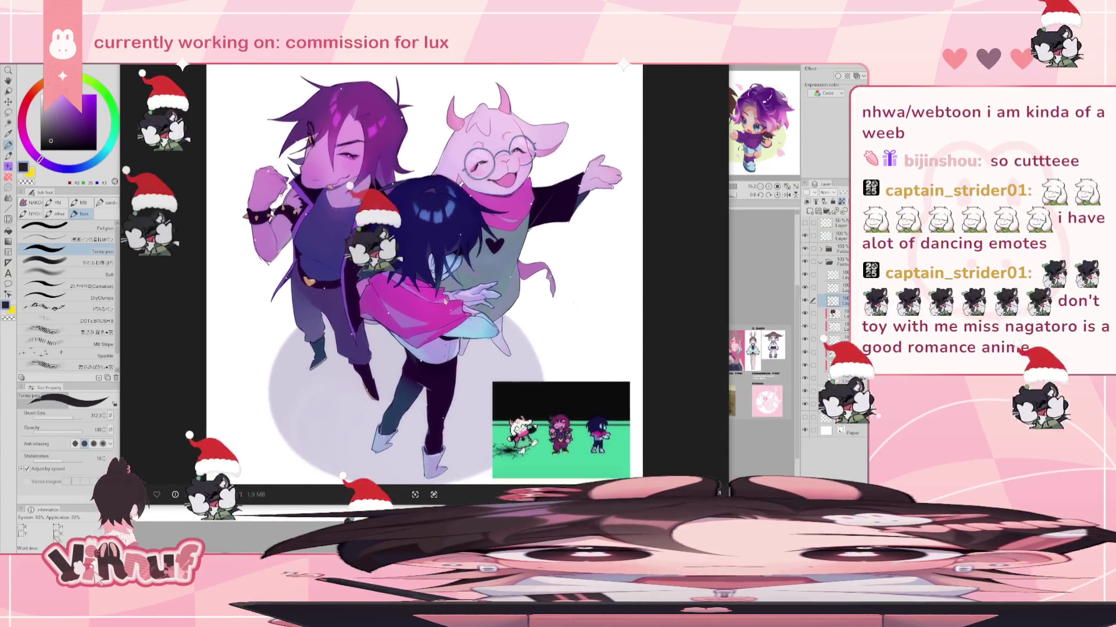
{"action": "scroll", "coordinate": [375, 162], "scroll_direction": "up", "scroll_amount": 1}
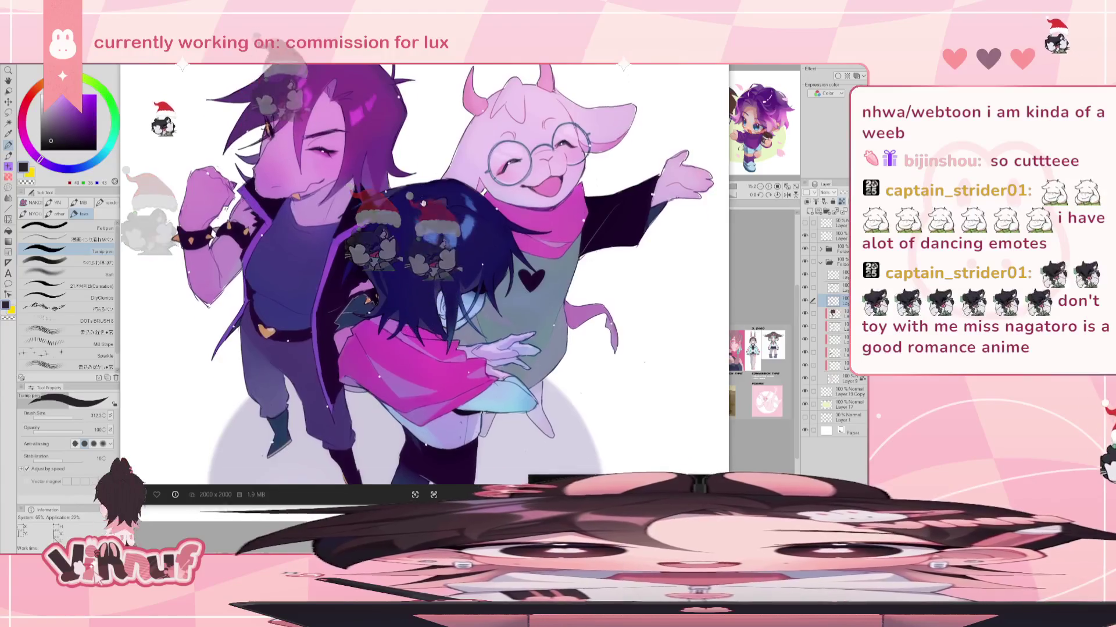
{"action": "scroll", "coordinate": [389, 181], "scroll_direction": "down", "scroll_amount": 1}
{"action": "scroll", "coordinate": [401, 201], "scroll_direction": "up", "scroll_amount": 1}
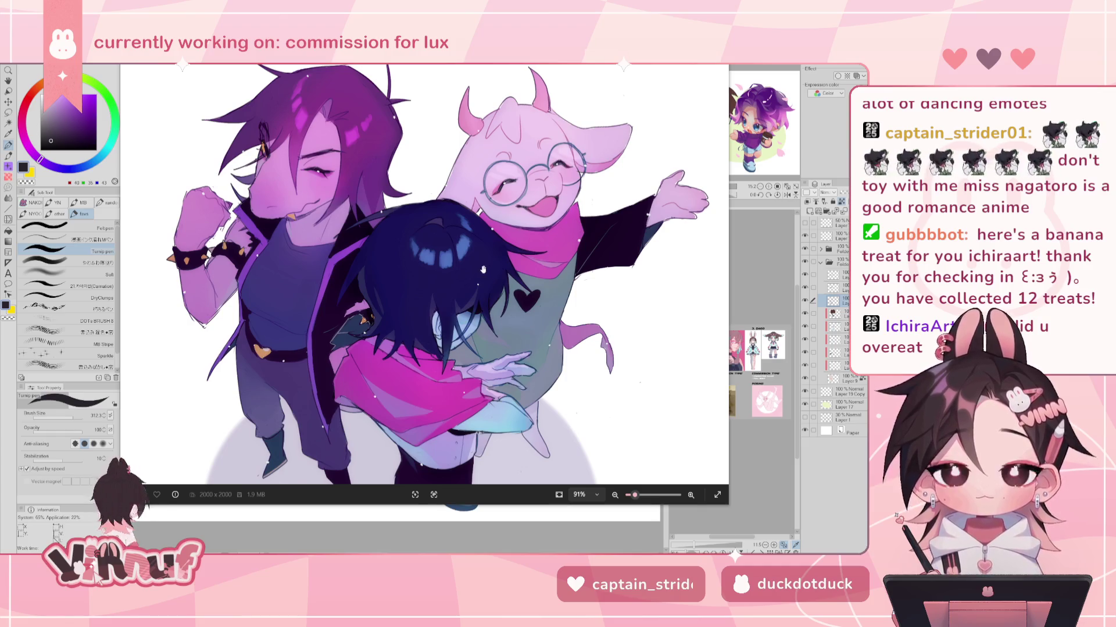
{"action": "left_click_drag", "start_coordinate": [458, 319], "coordinate": [457, 261]}
{"action": "scroll", "coordinate": [458, 260], "scroll_direction": "down", "scroll_amount": 3}
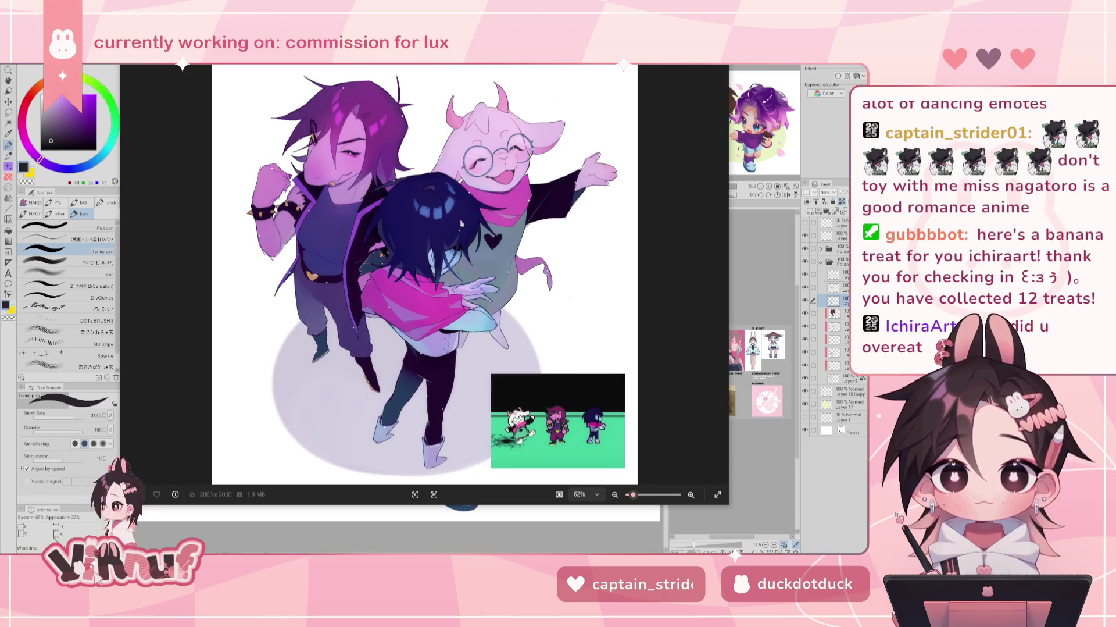
{"action": "left_click", "coordinate": [709, 67]}
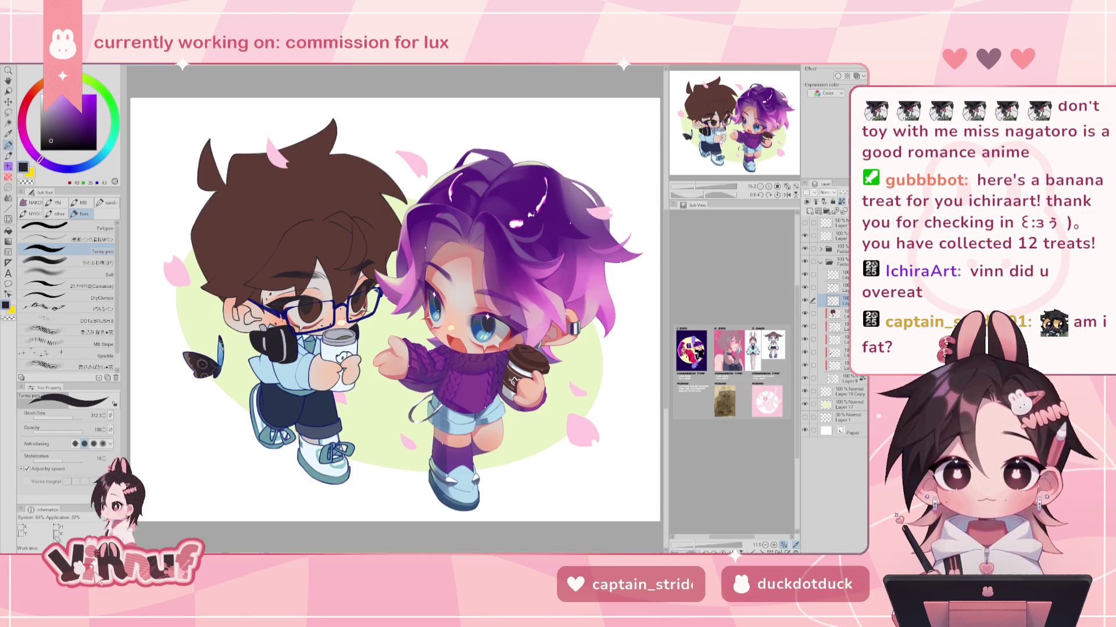
- Switch to the painting layer and zoom in on the characters' faces
{"action": "left_click", "coordinate": [834, 365]}
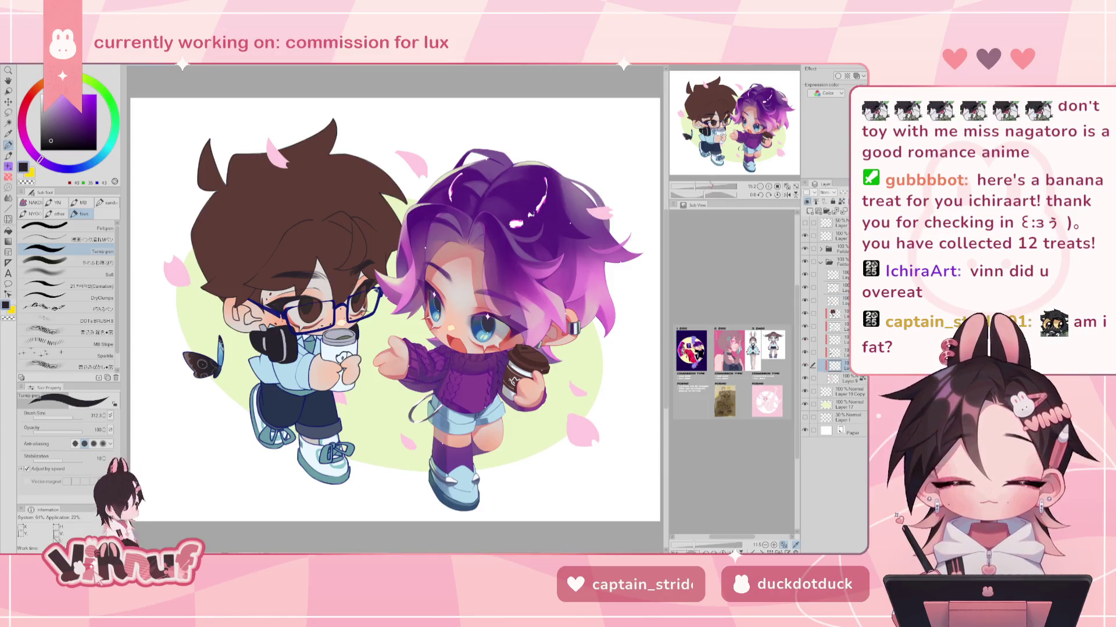
{"action": "scroll", "coordinate": [154, 361], "scroll_direction": "up", "scroll_amount": 3}
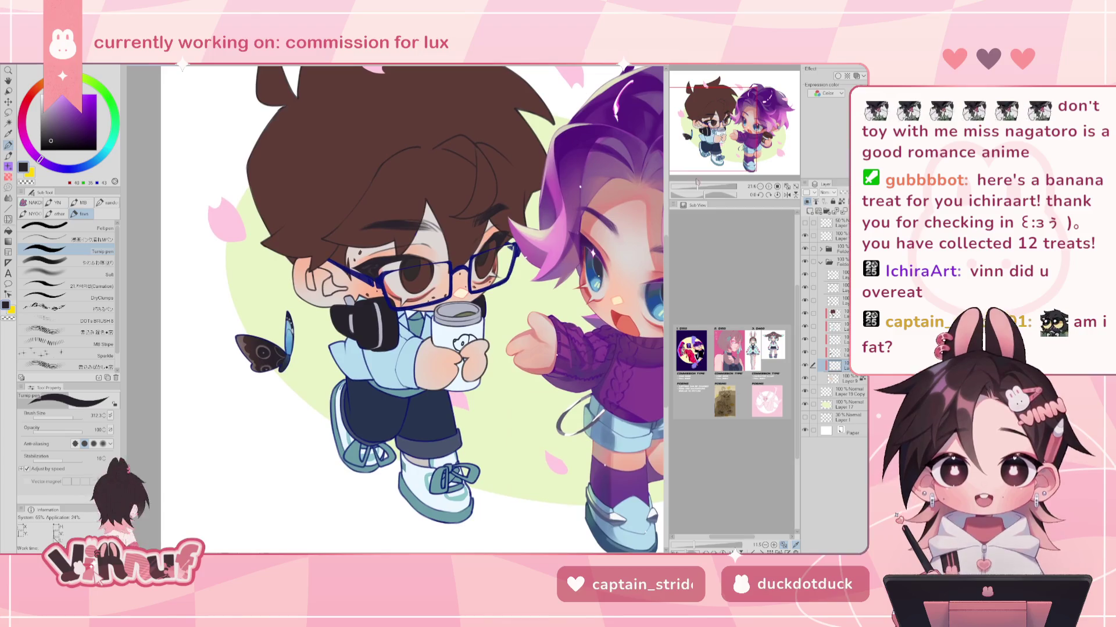
{"action": "left_click_drag", "start_coordinate": [395, 308], "coordinate": [329, 303]}
{"action": "left_click_drag", "start_coordinate": [558, 219], "coordinate": [550, 211]}
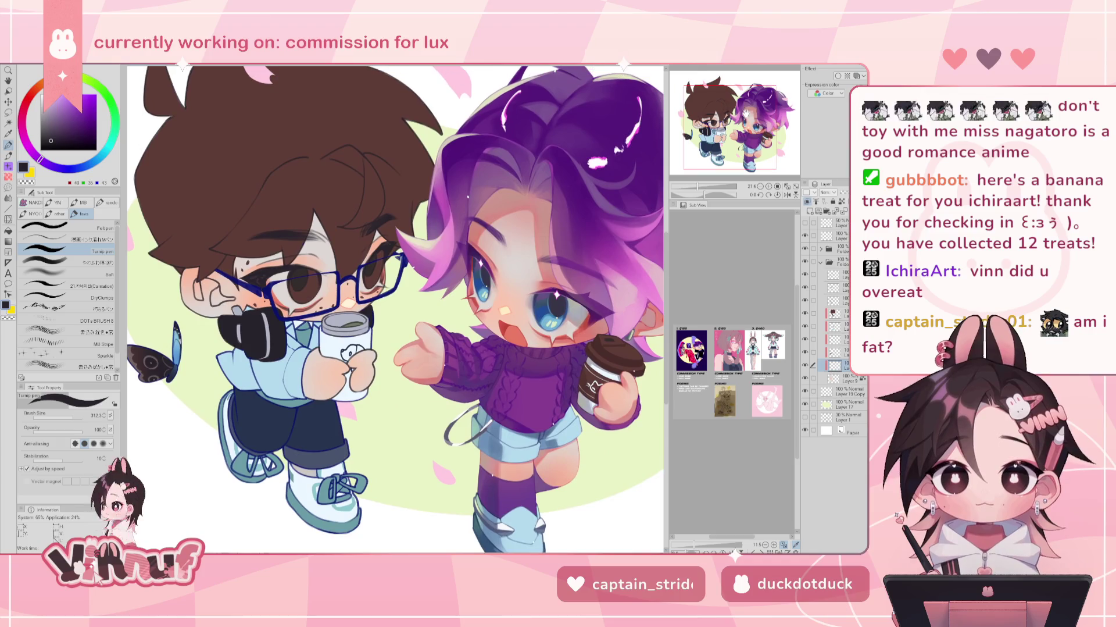
- Sample a warm blush pink from the cheek and select the やわらか厚塗り soft brush
{"action": "left_click", "coordinate": [550, 210], "text": "alt"}
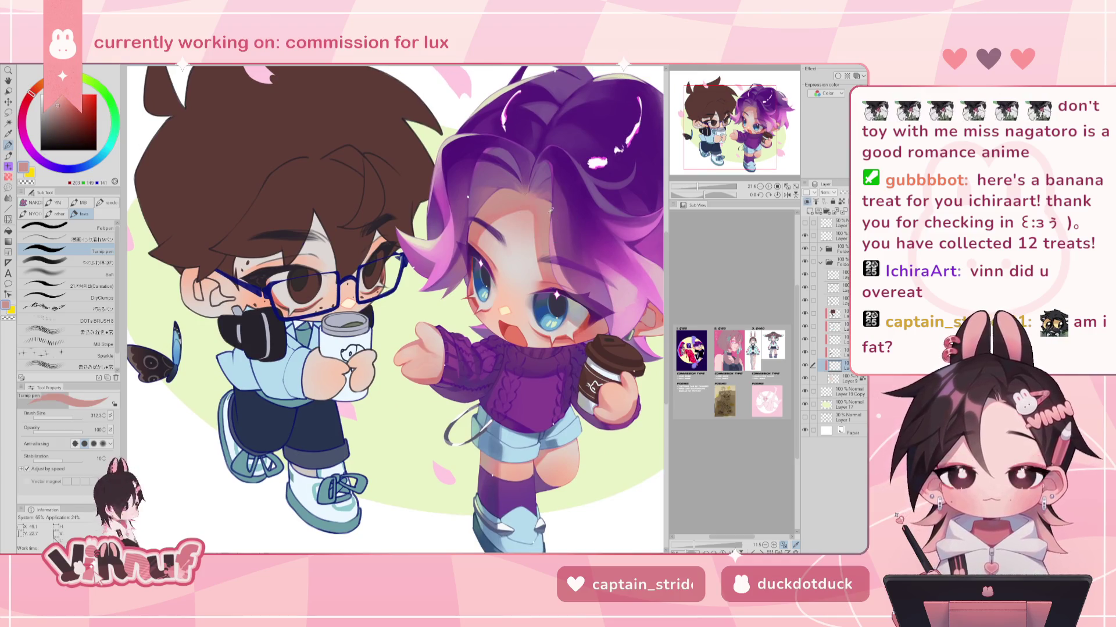
{"action": "left_click_drag", "start_coordinate": [635, 198], "coordinate": [583, 219]}
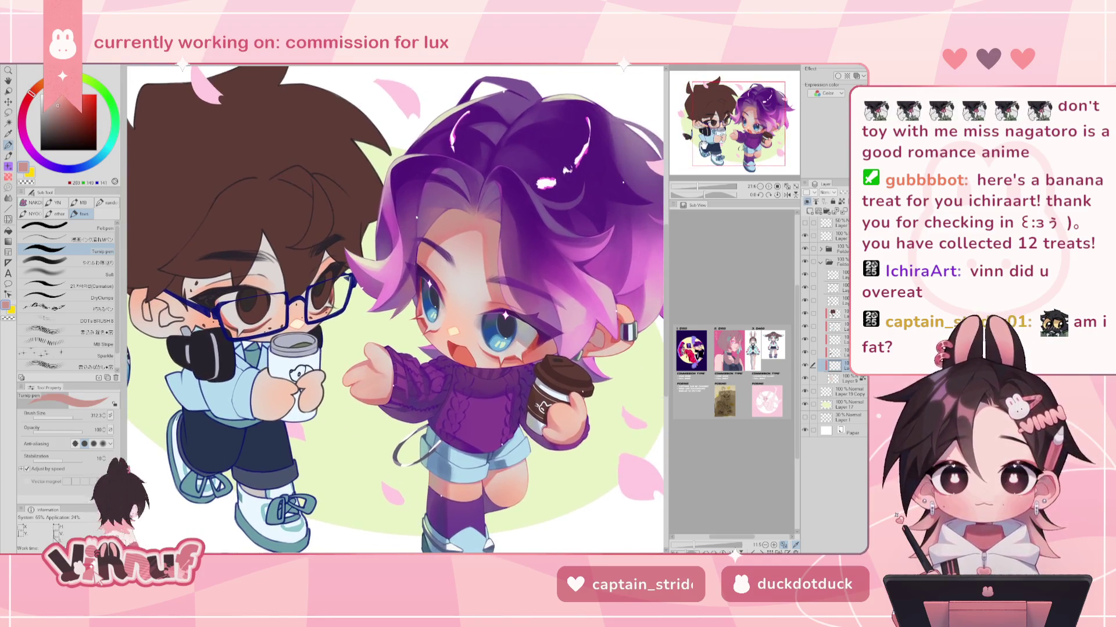
{"action": "left_click", "coordinate": [610, 335], "text": "alt"}
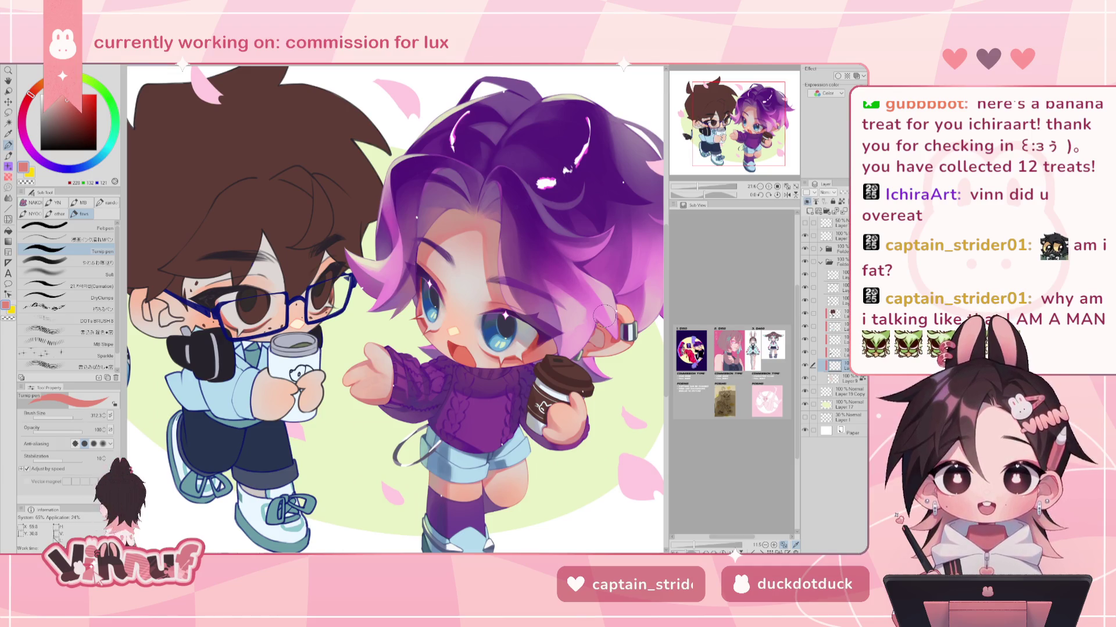
{"action": "left_click", "coordinate": [610, 336], "text": "alt"}
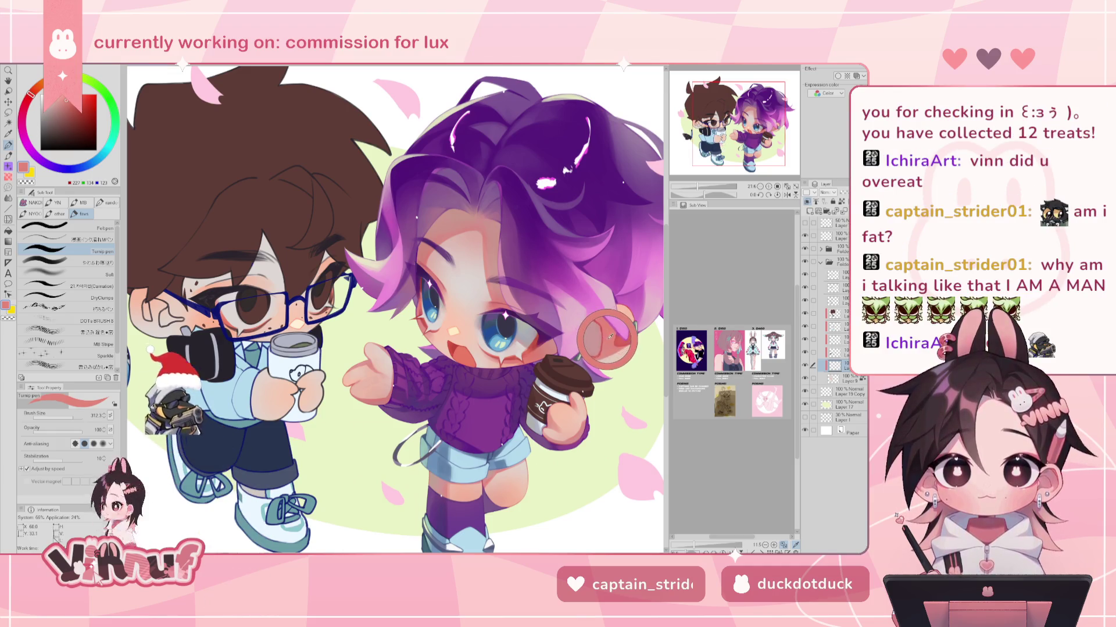
{"action": "left_click", "coordinate": [611, 337], "text": "alt"}
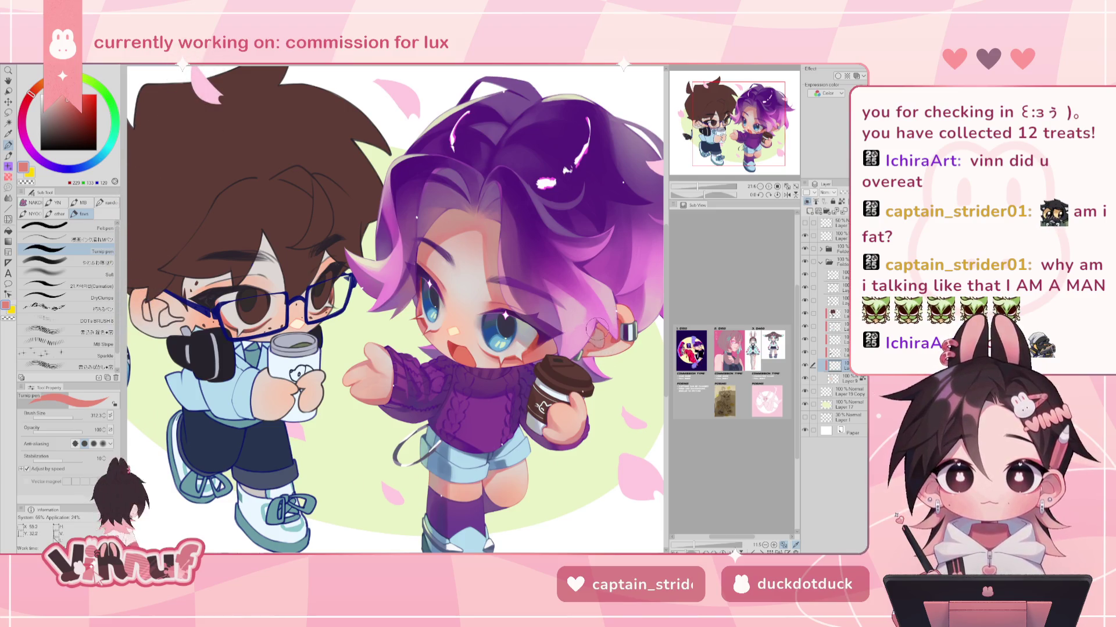
{"action": "left_click", "coordinate": [98, 263]}
- Paint soft pink blush strokes on the boy's cheek beside his glasses, adjusting brush size
{"action": "left_click", "coordinate": [63, 415]}
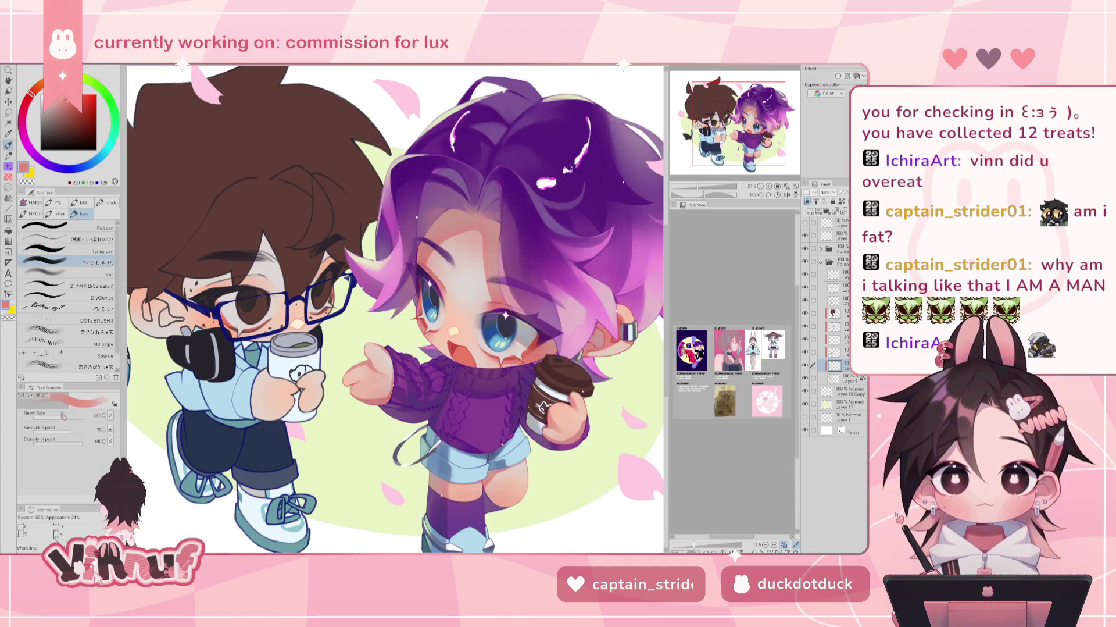
{"action": "left_click_drag", "start_coordinate": [69, 415], "coordinate": [72, 415]}
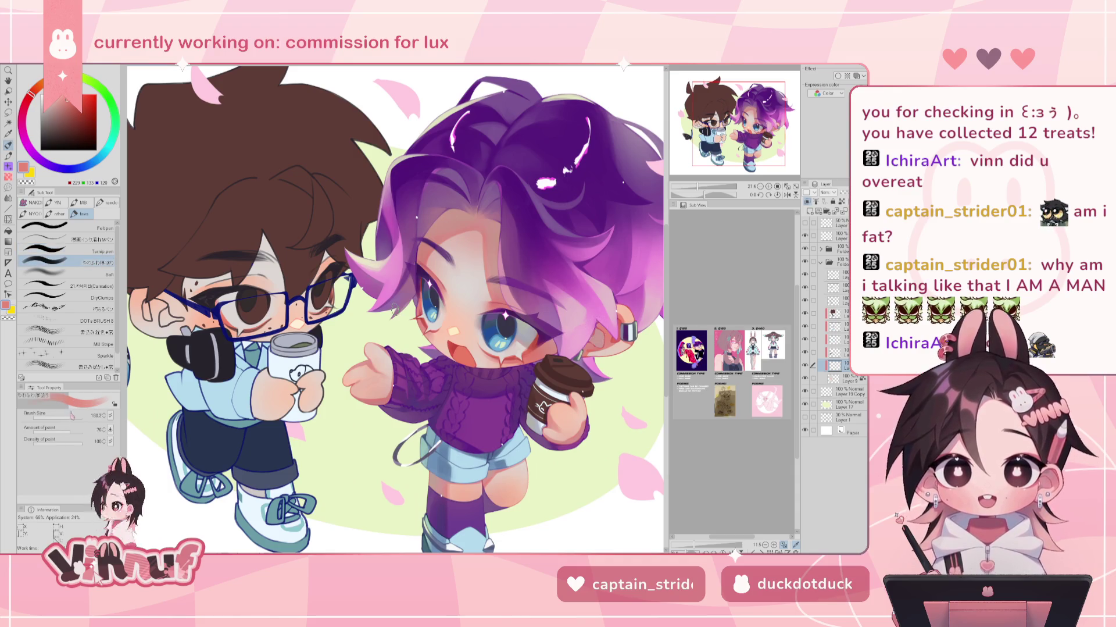
{"action": "left_click_drag", "start_coordinate": [330, 265], "coordinate": [383, 239]}
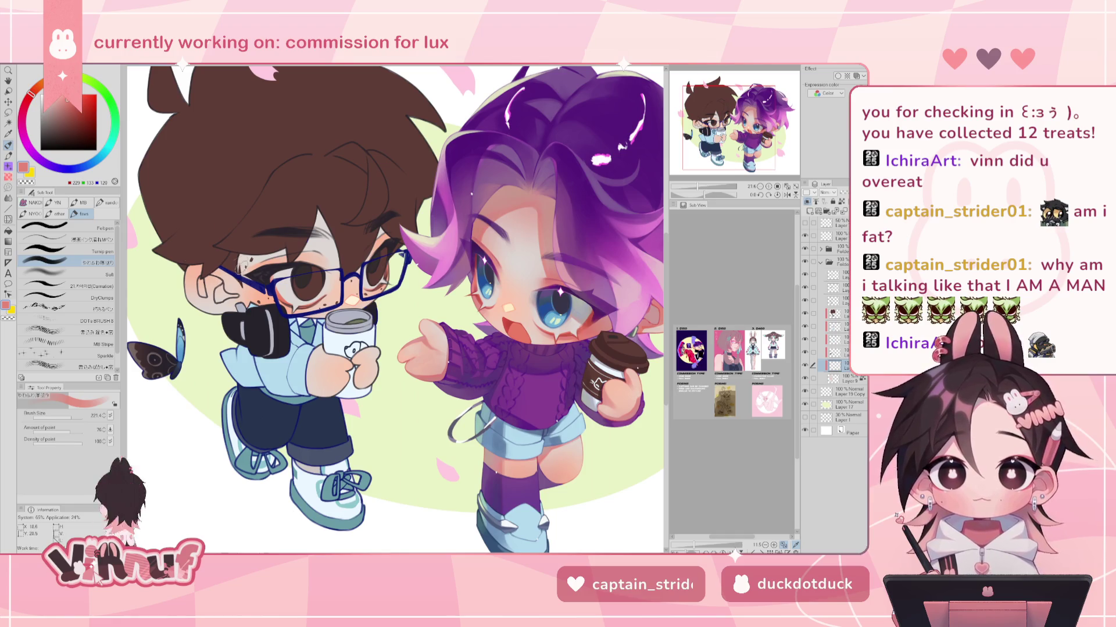
{"action": "left_click_drag", "start_coordinate": [207, 285], "coordinate": [205, 287]}
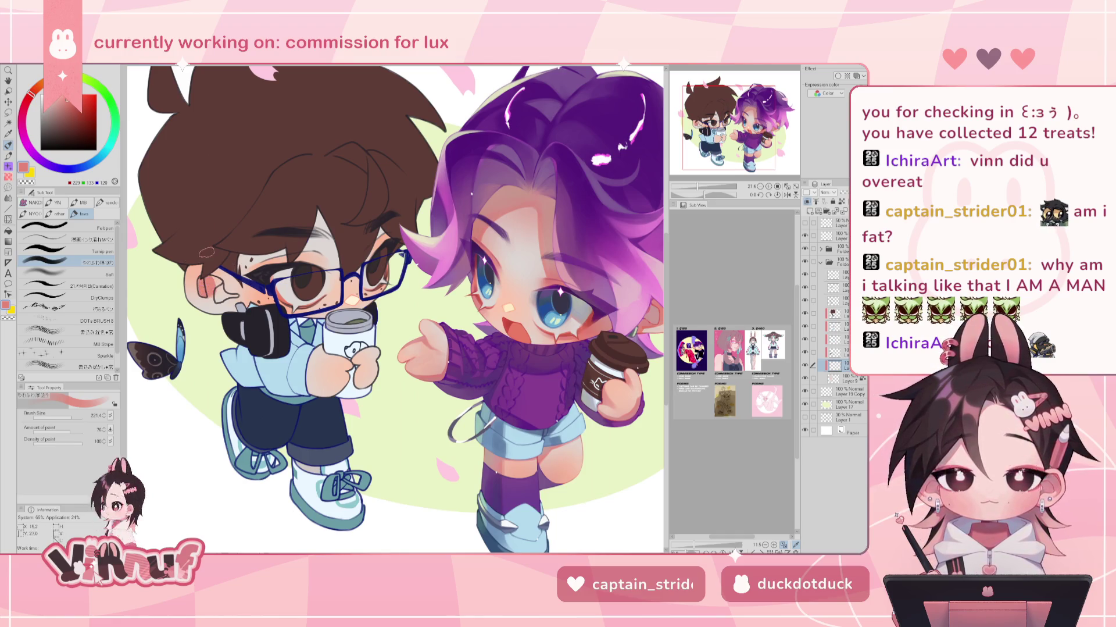
{"action": "left_click_drag", "start_coordinate": [75, 416], "coordinate": [64, 417]}
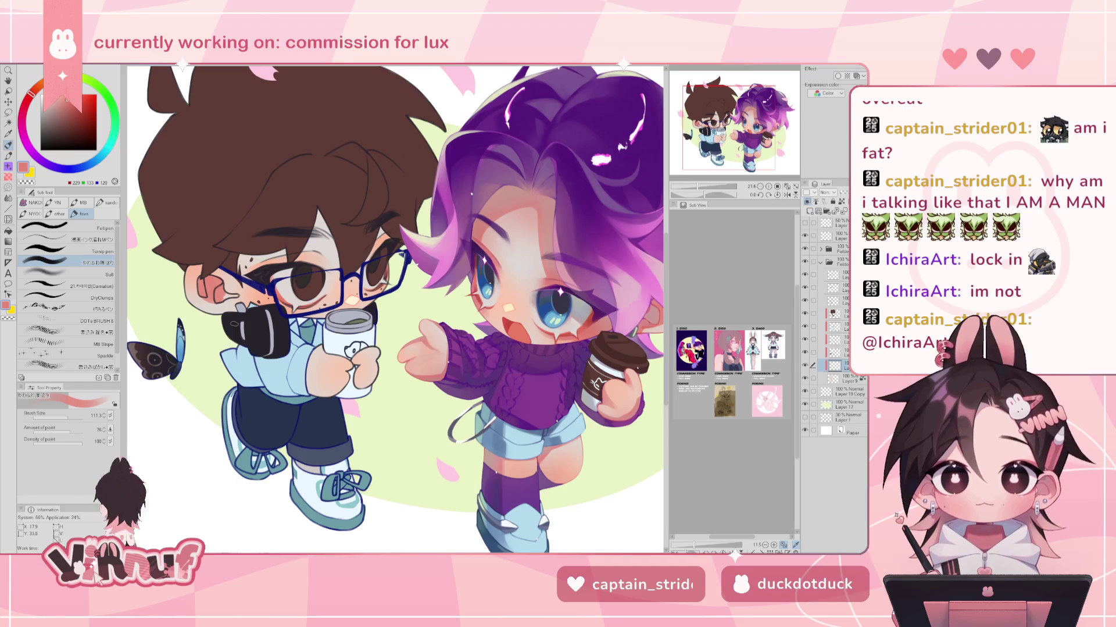
{"action": "key", "text": "bracketleft"}
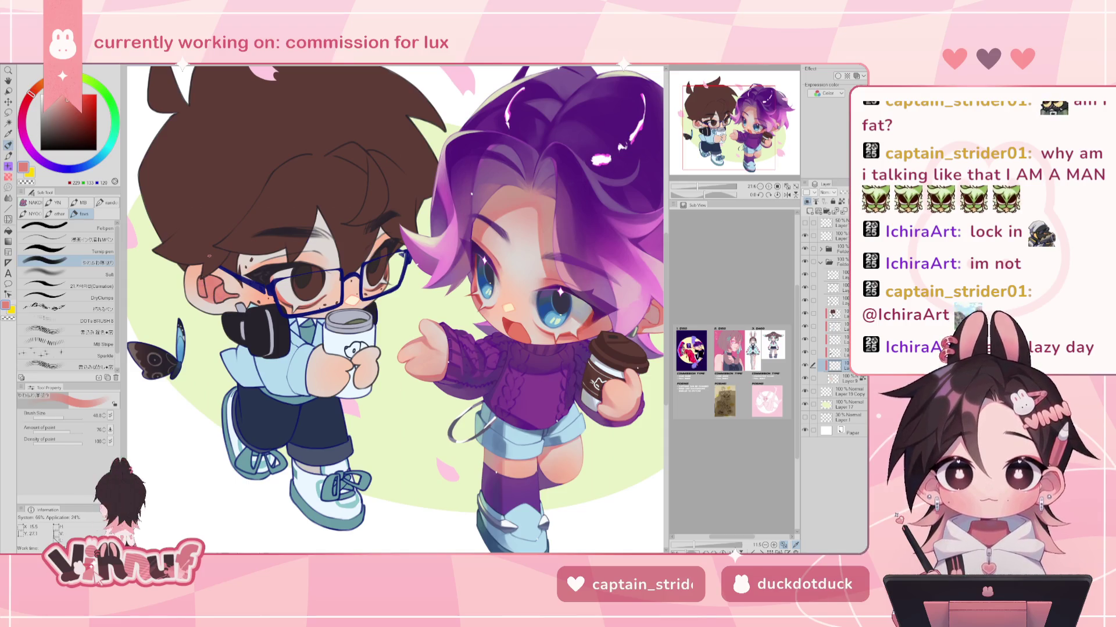
{"action": "left_click", "coordinate": [69, 416]}
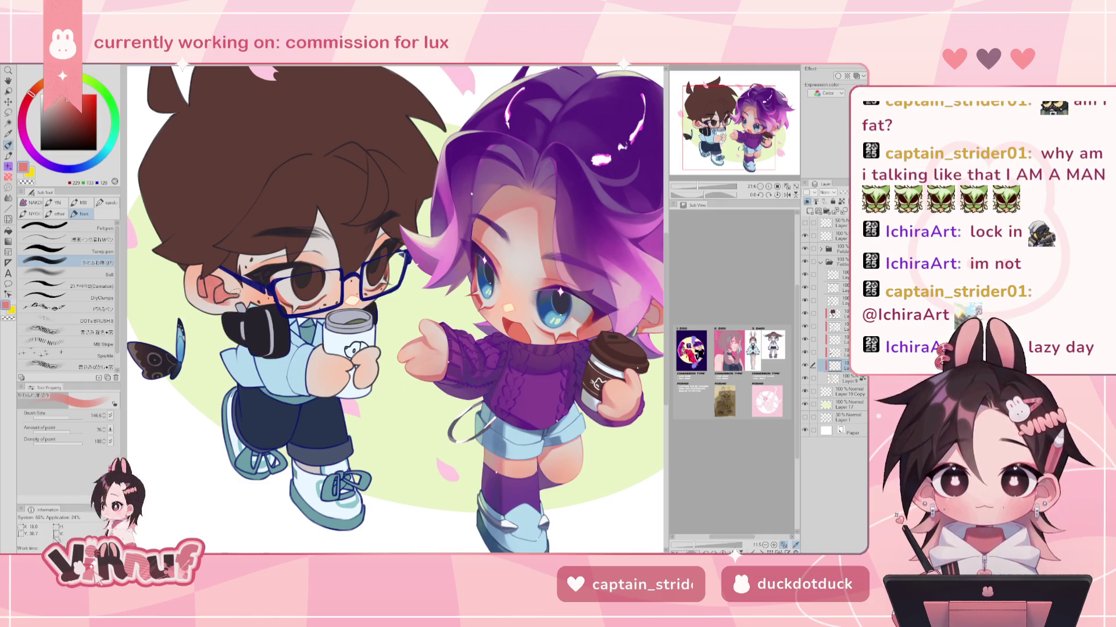
{"action": "key", "text": "bracketleft"}
{"action": "key", "text": "bracketleft"}
{"action": "key", "text": "bracketleft"}
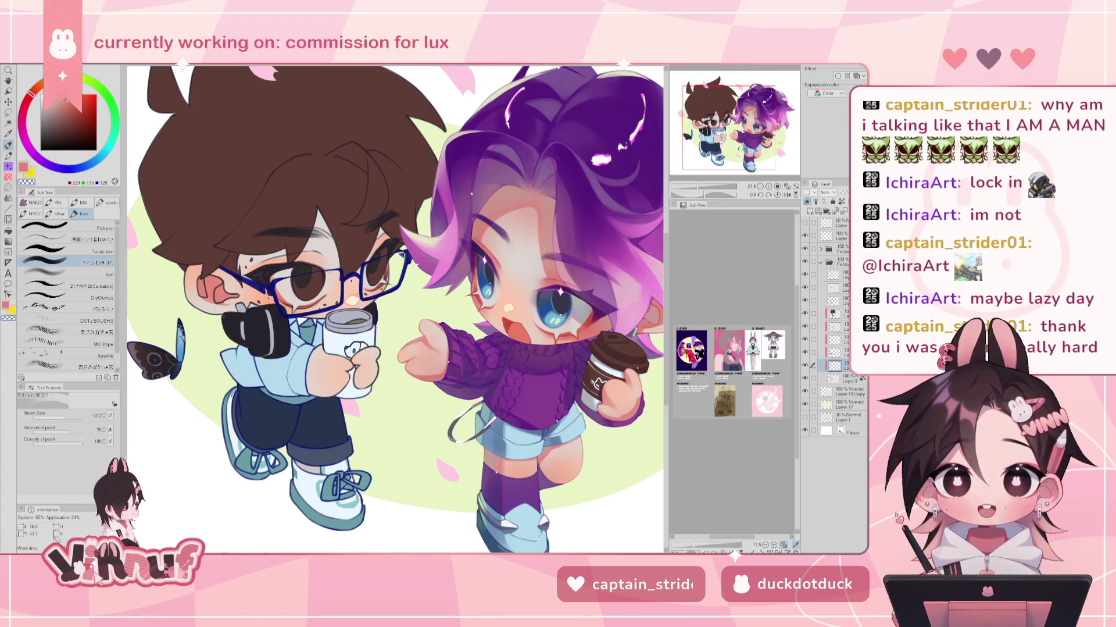
{"action": "left_click_drag", "start_coordinate": [63, 417], "coordinate": [71, 417]}
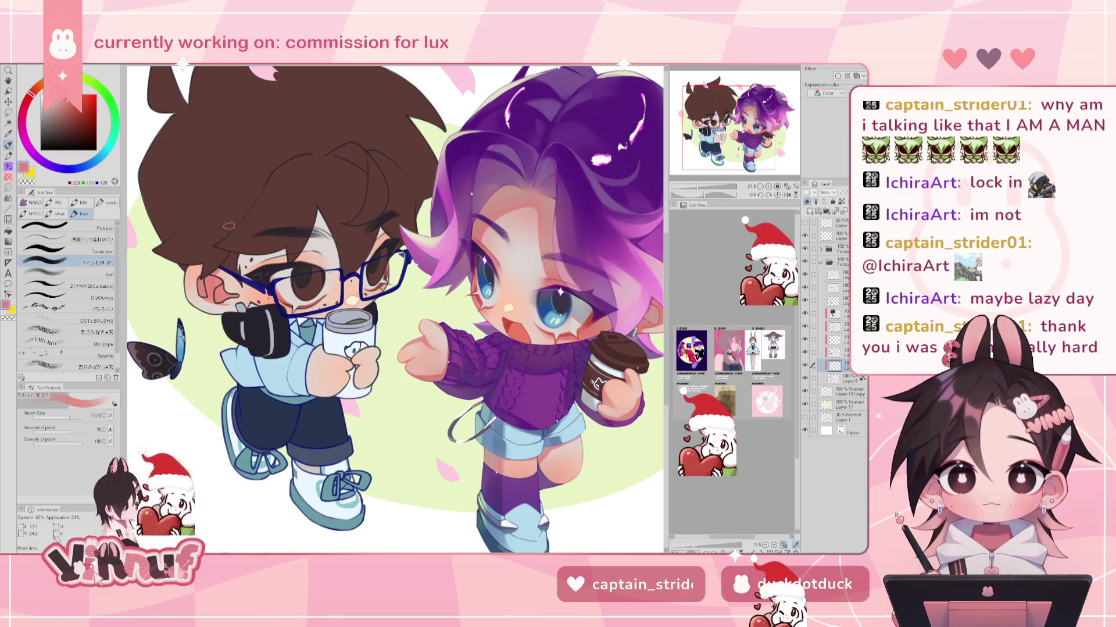
{"action": "left_click_drag", "start_coordinate": [228, 225], "coordinate": [233, 232]}
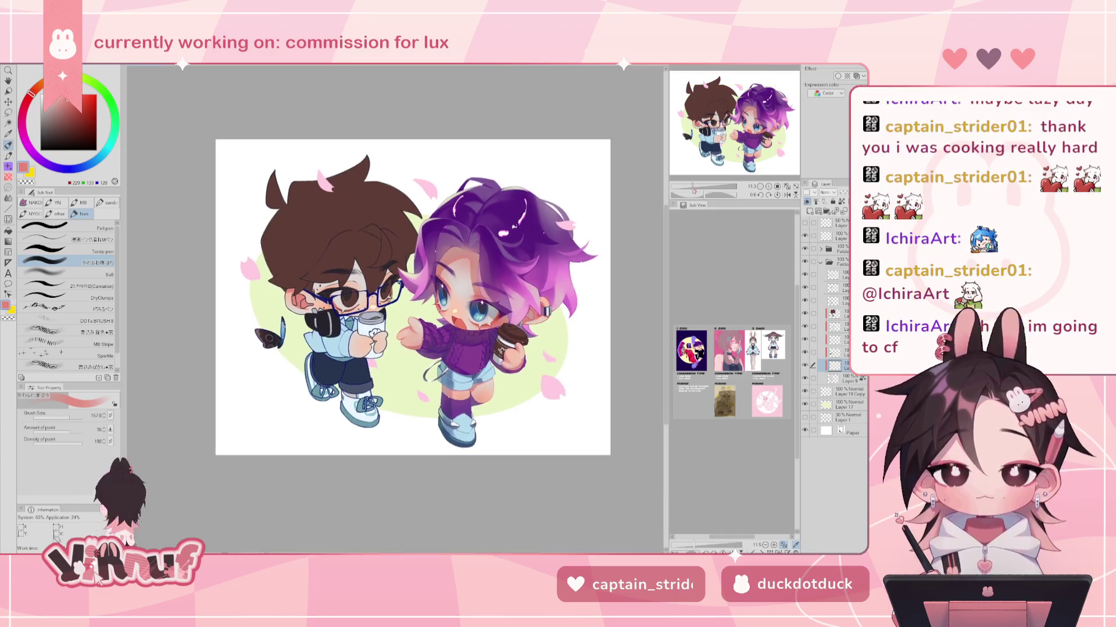
{"action": "scroll", "coordinate": [267, 202], "scroll_direction": "down", "scroll_amount": 3}
{"action": "scroll", "coordinate": [267, 202], "scroll_direction": "up", "scroll_amount": 2}
{"action": "left_click_drag", "start_coordinate": [72, 418], "coordinate": [70, 418]}
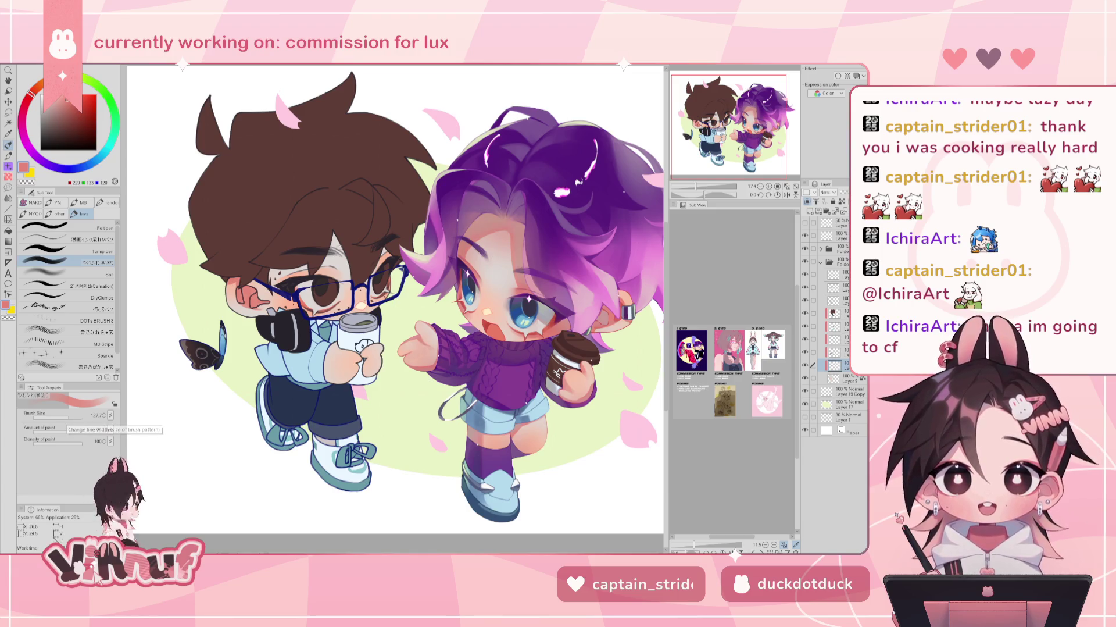
{"action": "left_click_drag", "start_coordinate": [68, 419], "coordinate": [72, 417]}
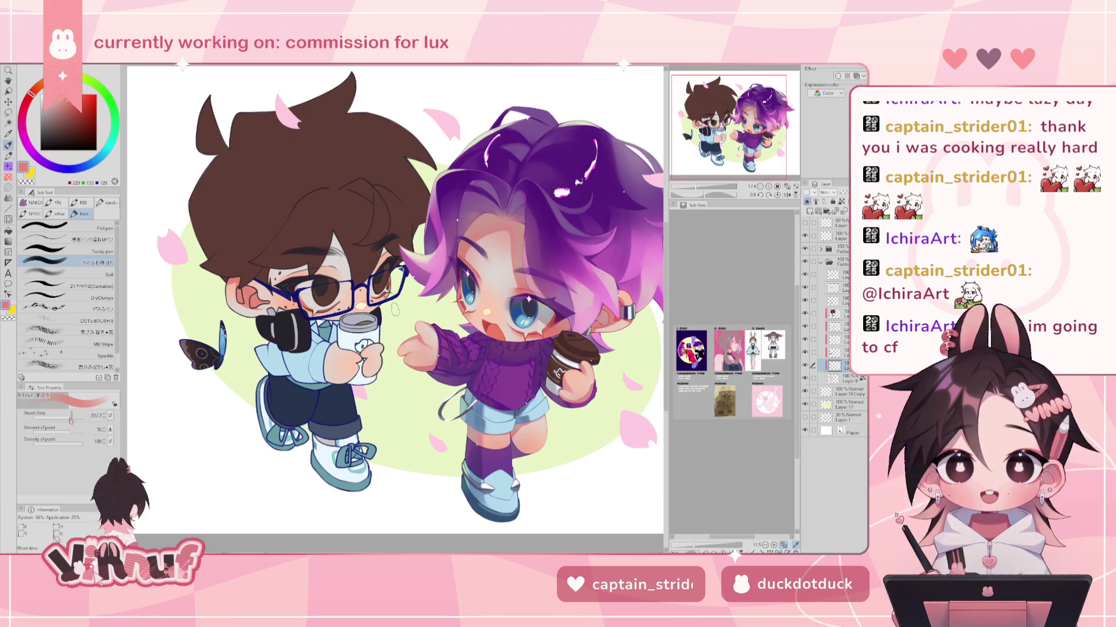
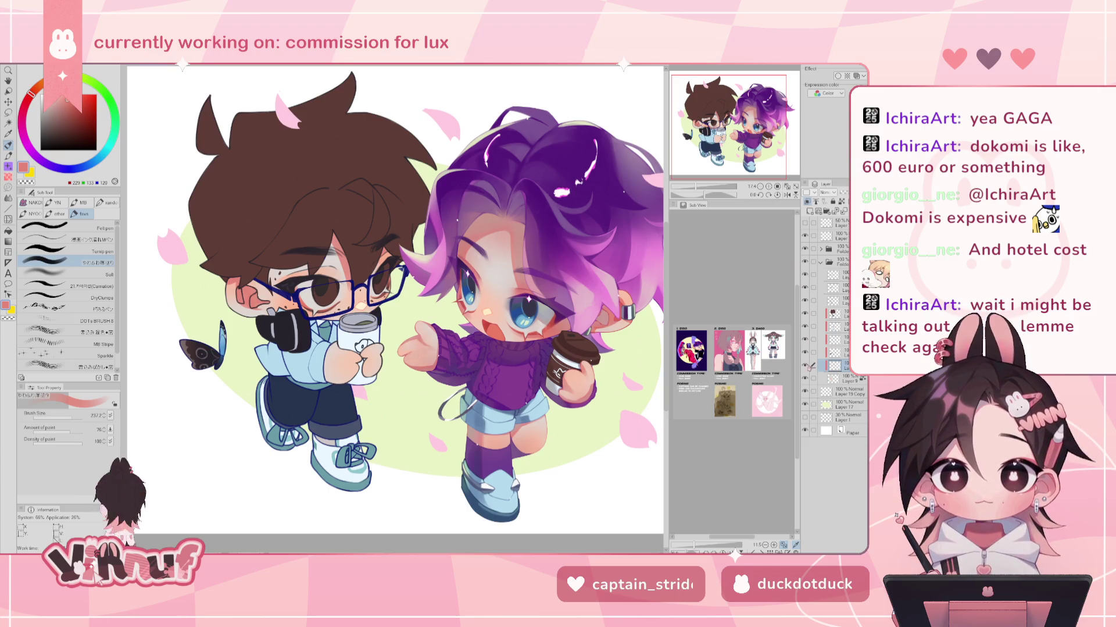
- Hide the shading layer over the brown hair and ear, and recentre the view on both characters
{"action": "left_click", "coordinate": [805, 366]}
{"action": "left_click_drag", "start_coordinate": [396, 299], "coordinate": [449, 256]}
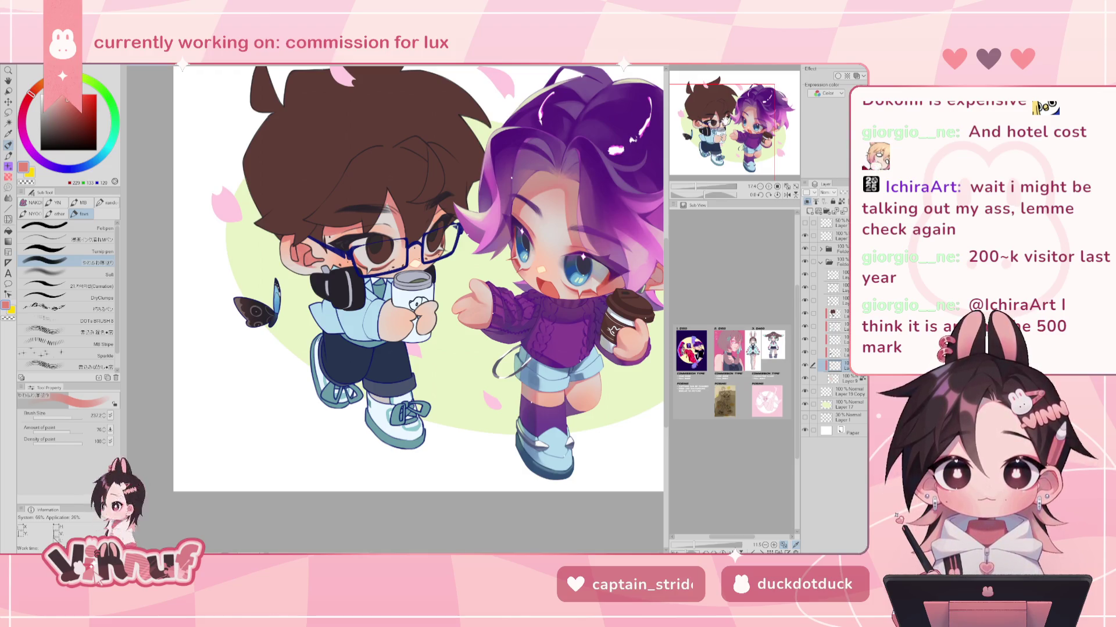
{"action": "left_click_drag", "start_coordinate": [745, 104], "coordinate": [742, 101]}
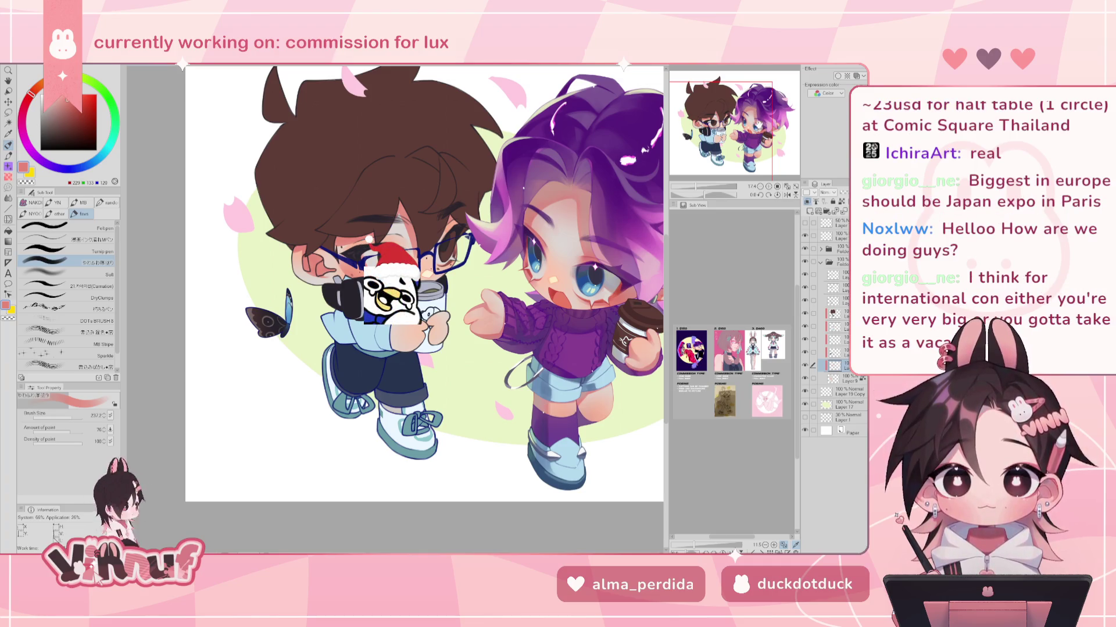
{"action": "left_click_drag", "start_coordinate": [425, 285], "coordinate": [391, 308]}
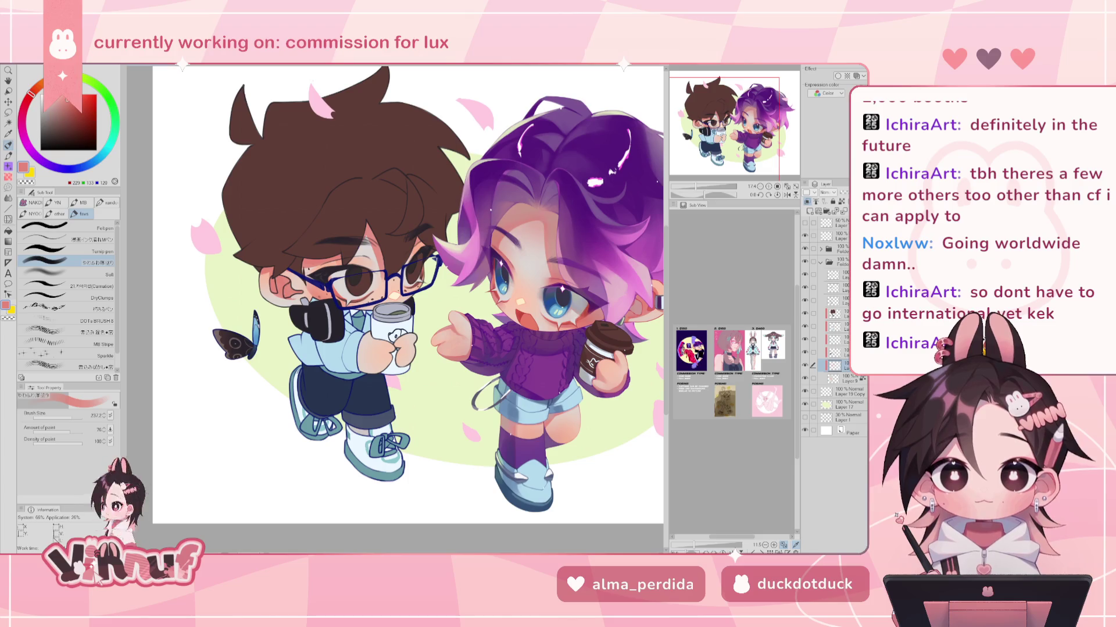
{"action": "scroll", "coordinate": [756, 101], "scroll_direction": "up", "scroll_amount": 3}
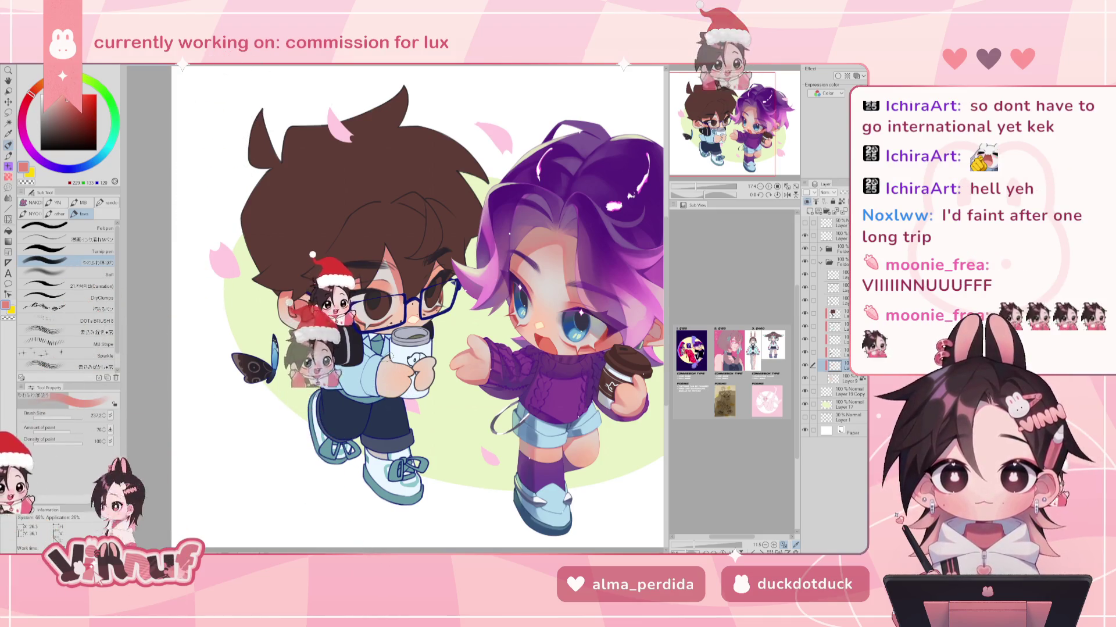
- Switch to a soft blending brush and mirror the canvas briefly to check the drawing
{"action": "left_click", "coordinate": [99, 273]}
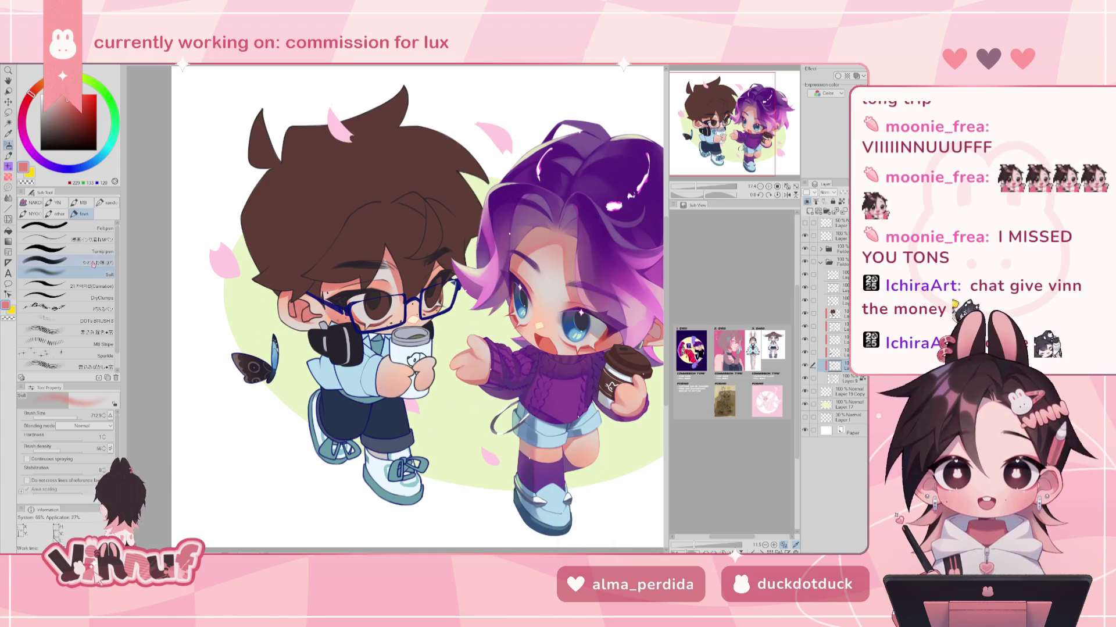
{"action": "left_click", "coordinate": [64, 262]}
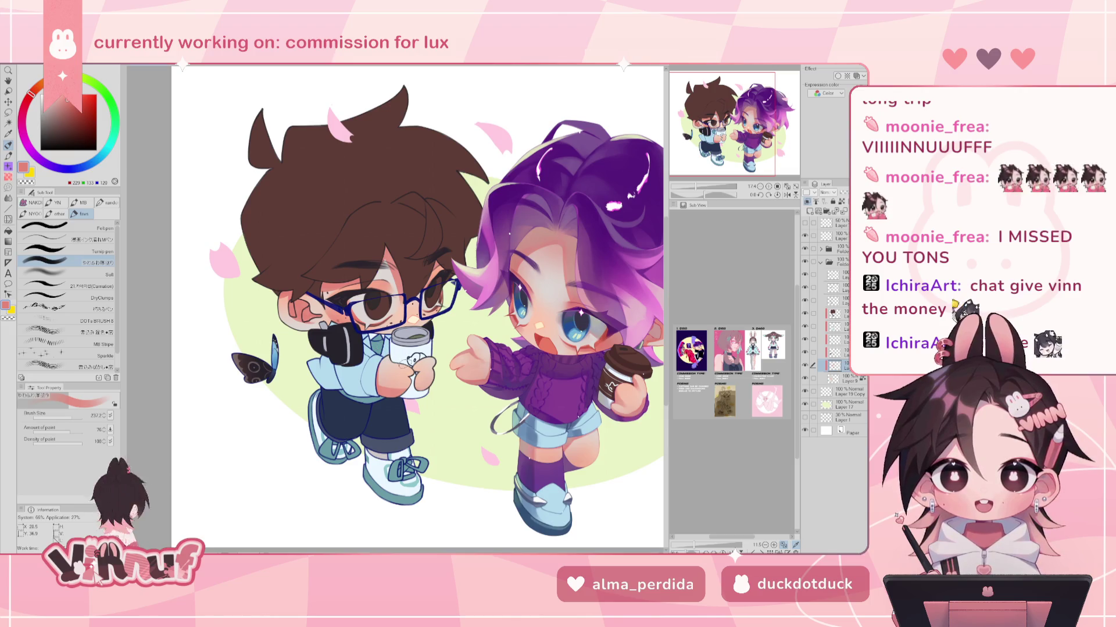
{"action": "key", "text": "h"}
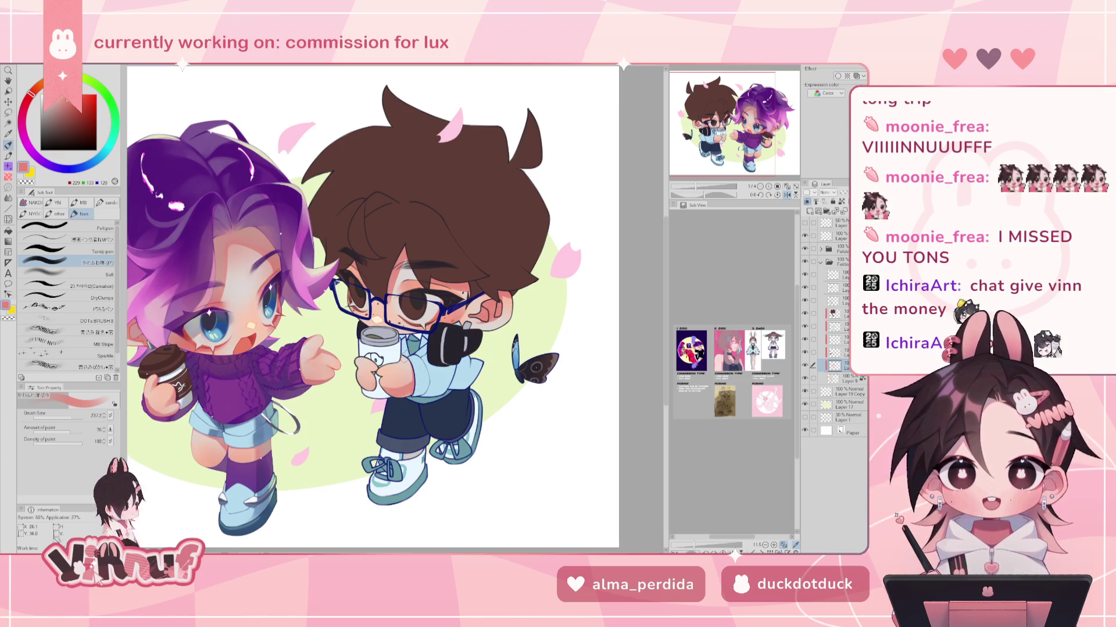
{"action": "key", "text": "h"}
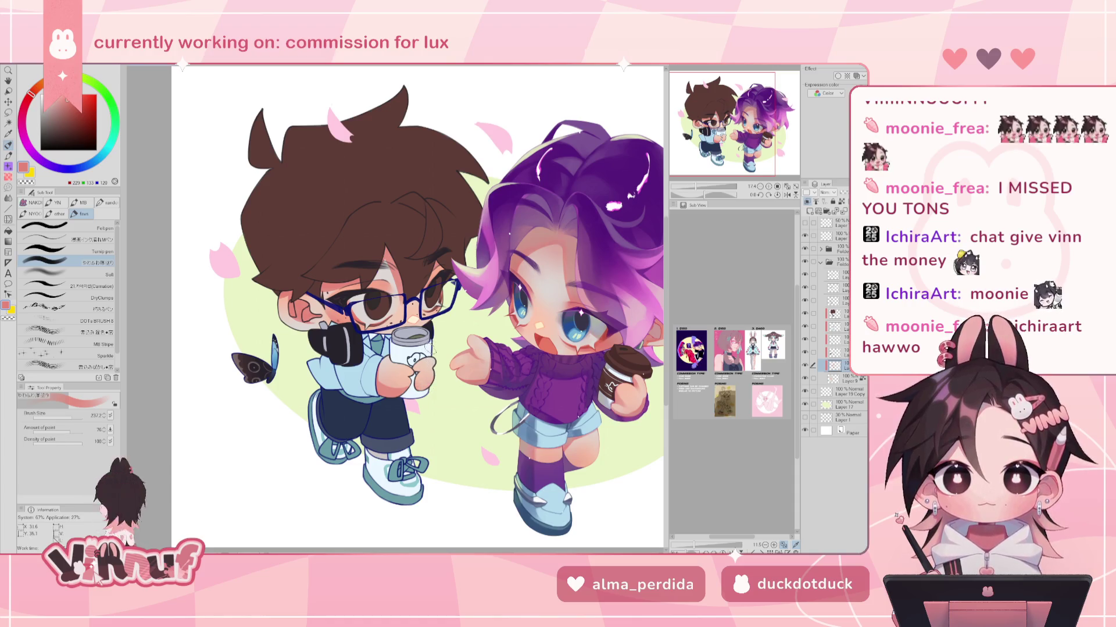
- Reduce the brush size from 237.2 to about 97
{"action": "left_click", "coordinate": [71, 418]}
{"action": "left_click_drag", "start_coordinate": [71, 419], "coordinate": [68, 420]}
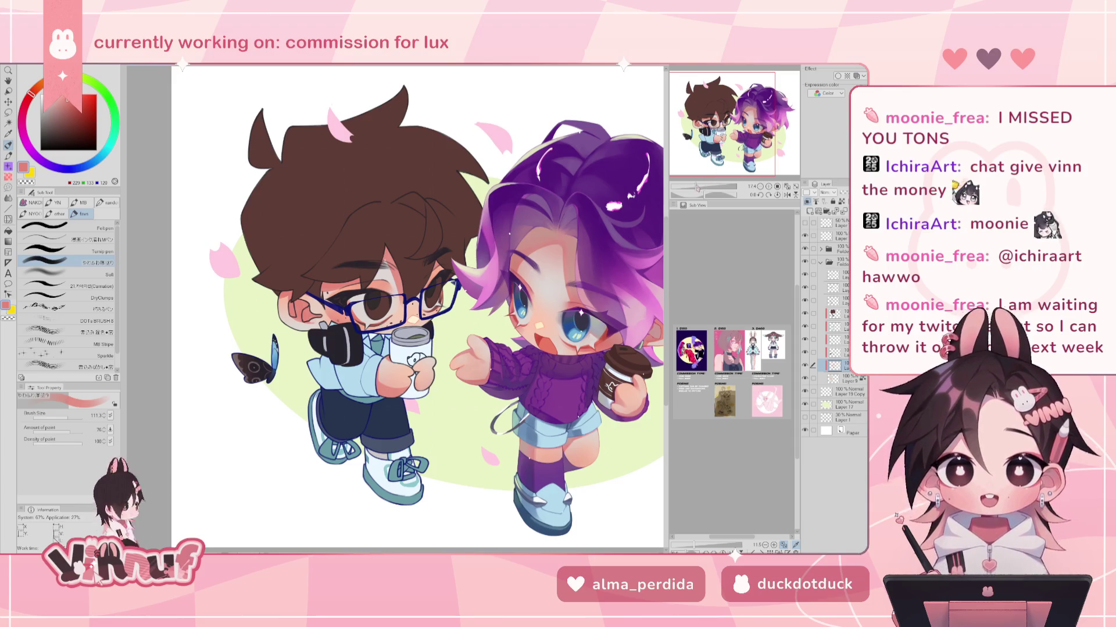
{"action": "scroll", "coordinate": [395, 309], "scroll_direction": "up", "scroll_amount": 3}
- Rotate and zoom onto the brown-haired character's face and hands, and sample the light peach skin tone
{"action": "left_click_drag", "start_coordinate": [396, 174], "coordinate": [232, 308]}
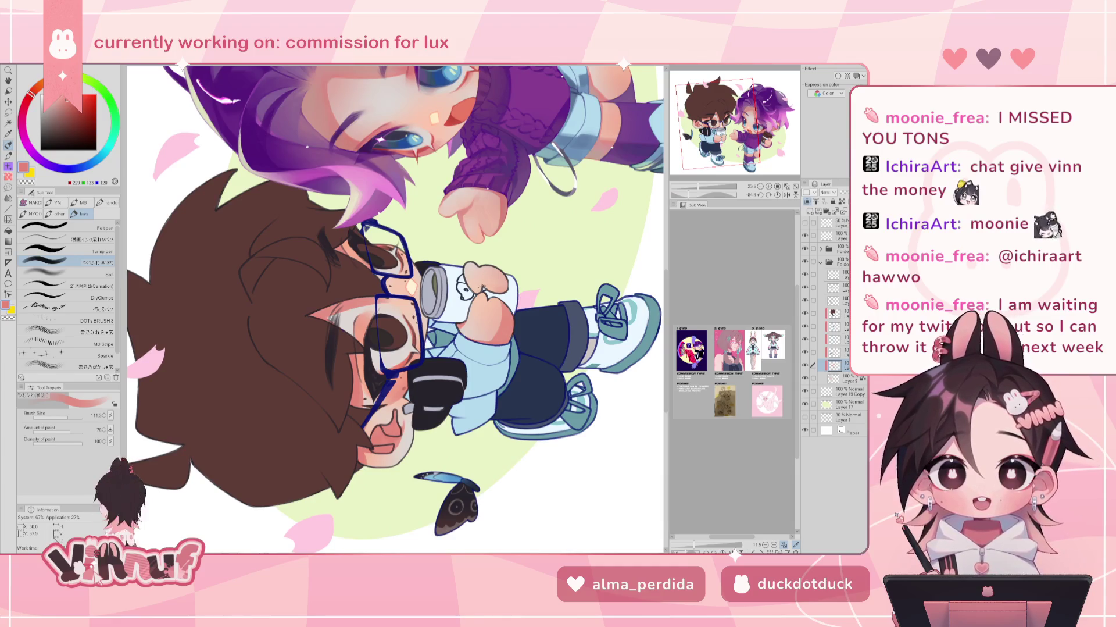
{"action": "mouse_move", "coordinate": [515, 327]}
{"action": "left_mouse_down"}
{"action": "mouse_move", "coordinate": [451, 292]}
{"action": "mouse_move", "coordinate": [481, 296]}
{"action": "left_mouse_up"}
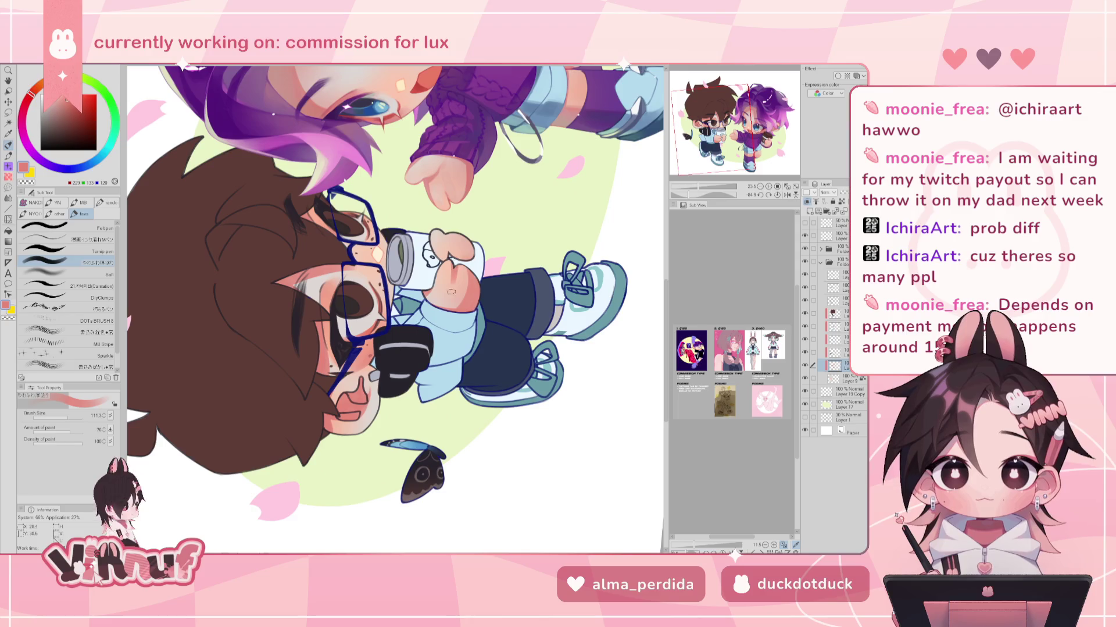
{"action": "left_click", "coordinate": [460, 274], "text": "alt"}
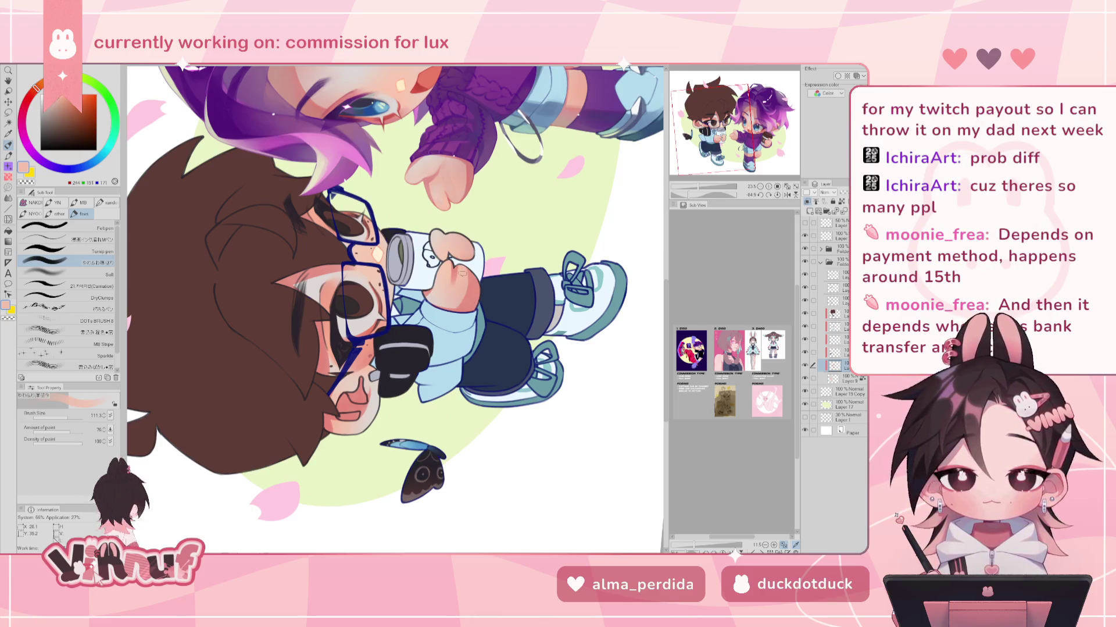
{"action": "left_click", "coordinate": [460, 273], "text": "alt"}
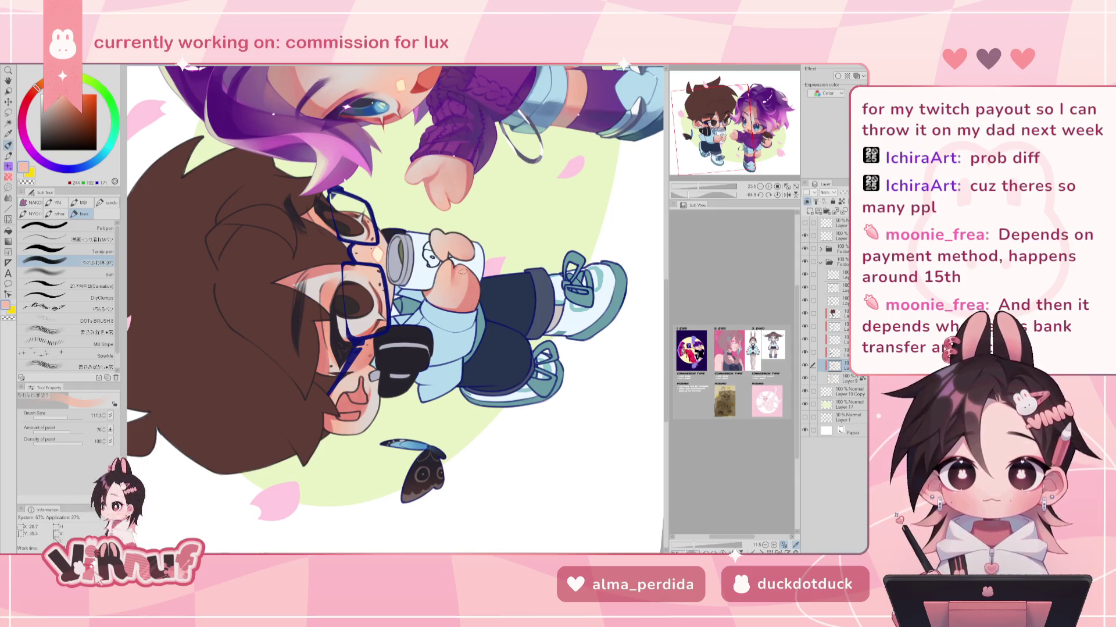
{"action": "left_click", "coordinate": [457, 284], "text": "alt"}
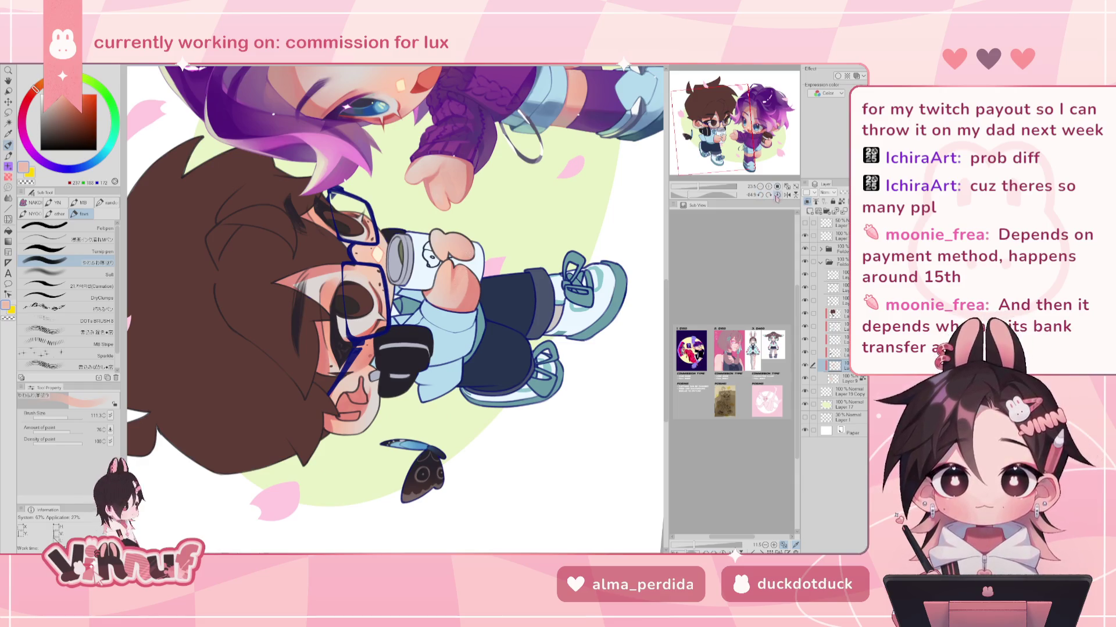
- Reset the canvas rotation to upright, zoom in closer, and pick a paler peach skin tone
{"action": "left_click", "coordinate": [777, 195]}
{"action": "left_click", "coordinate": [769, 186]}
{"action": "left_click", "coordinate": [369, 361], "text": "alt"}
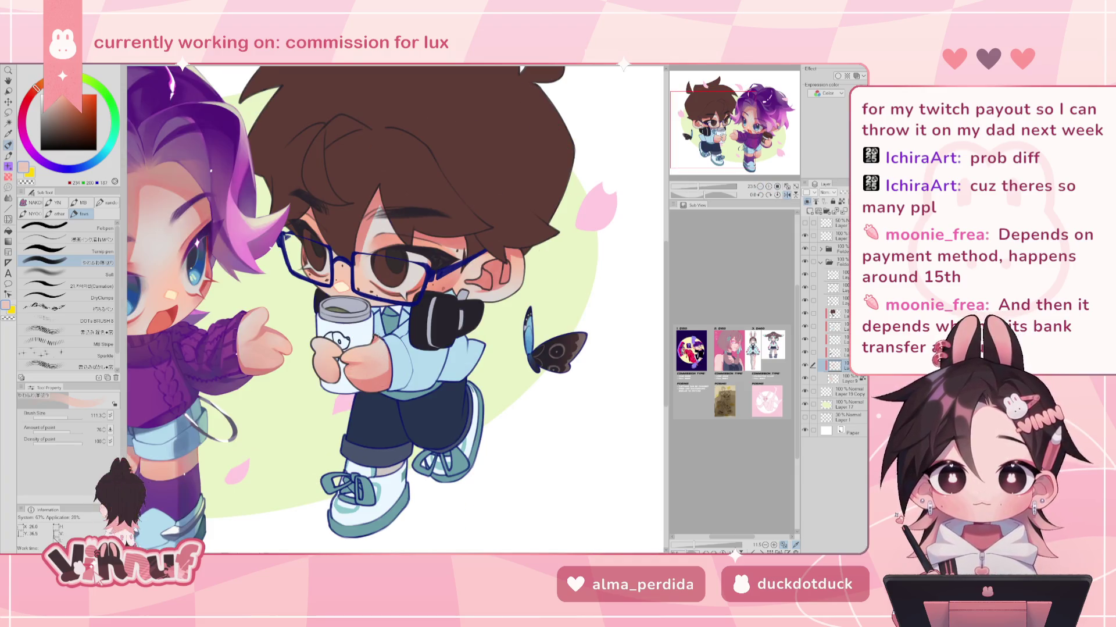
- Pick a darker salmon pink and paint a small shading stroke on the mug hand
{"action": "key", "text": "h"}
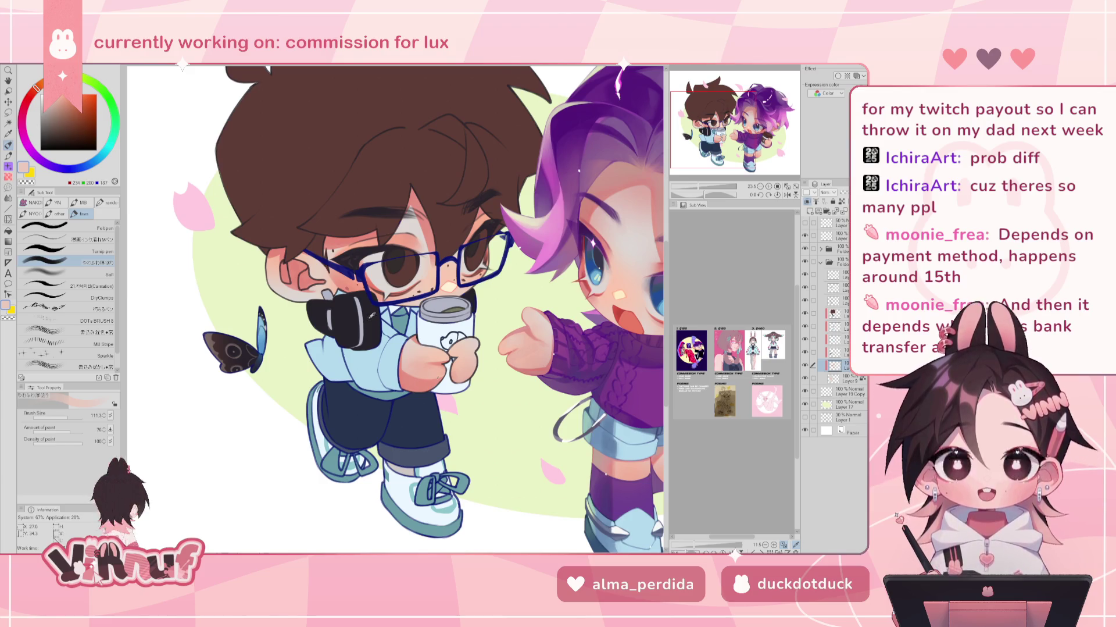
{"action": "left_click", "coordinate": [420, 374], "text": "alt"}
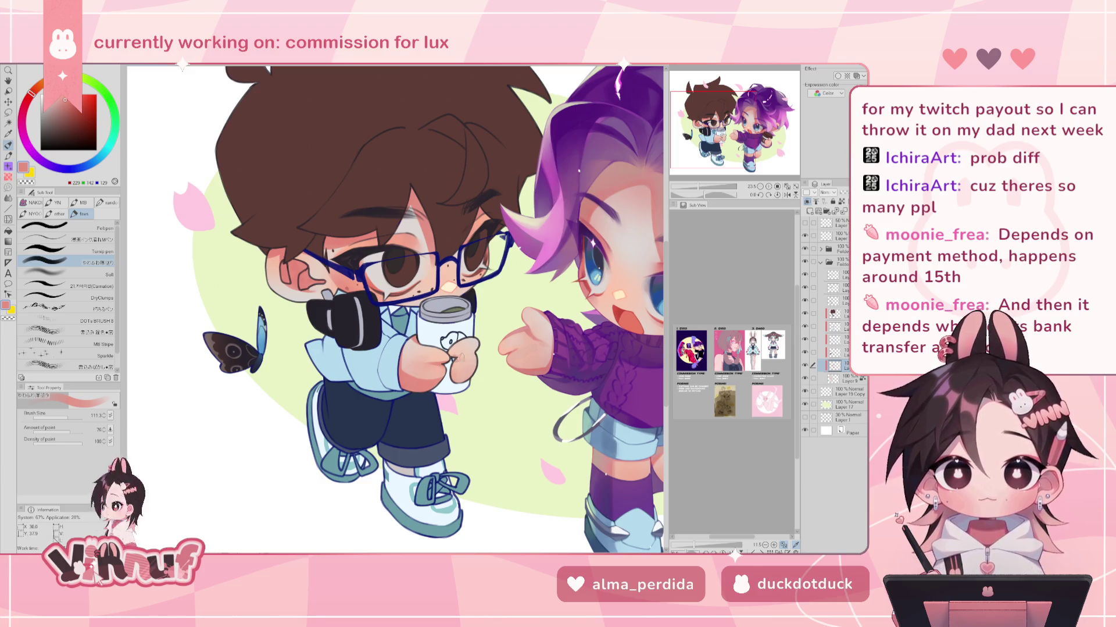
{"action": "key", "text": "h"}
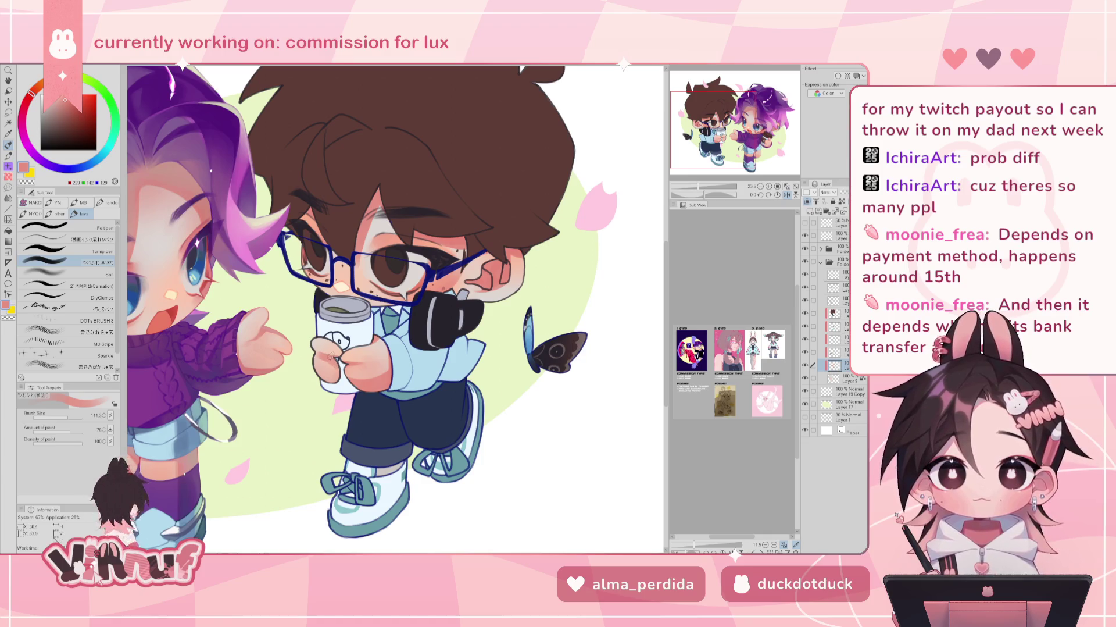
{"action": "left_click_drag", "start_coordinate": [322, 375], "coordinate": [339, 382]}
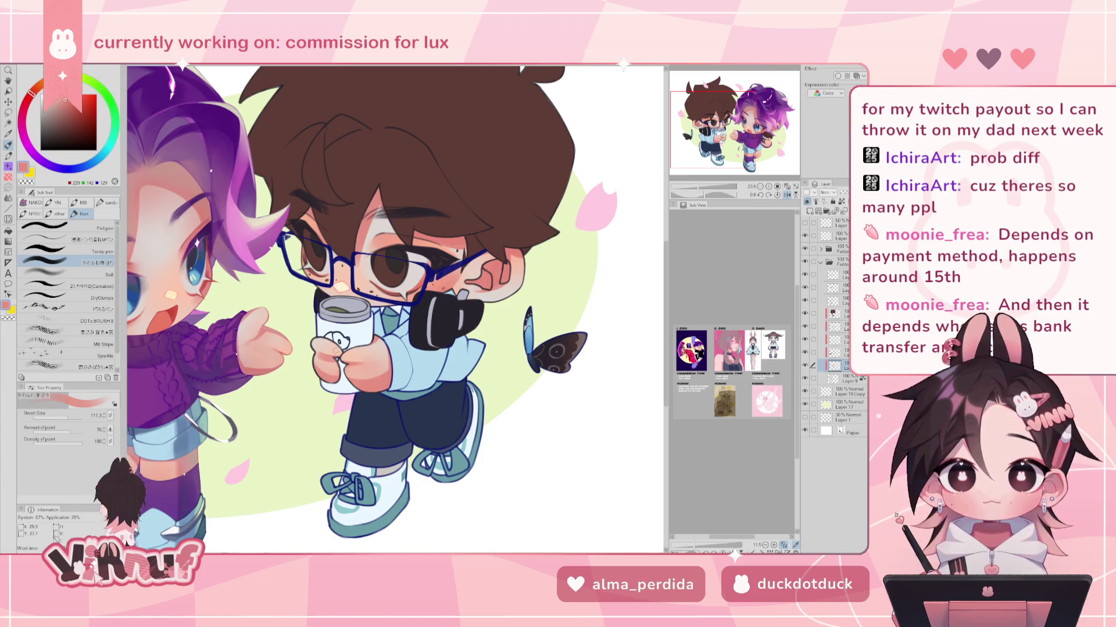
- Sample several peach skin tones, ending on a lighter pale peach, with a mirrored-view check
{"action": "left_click", "coordinate": [330, 360], "text": "alt"}
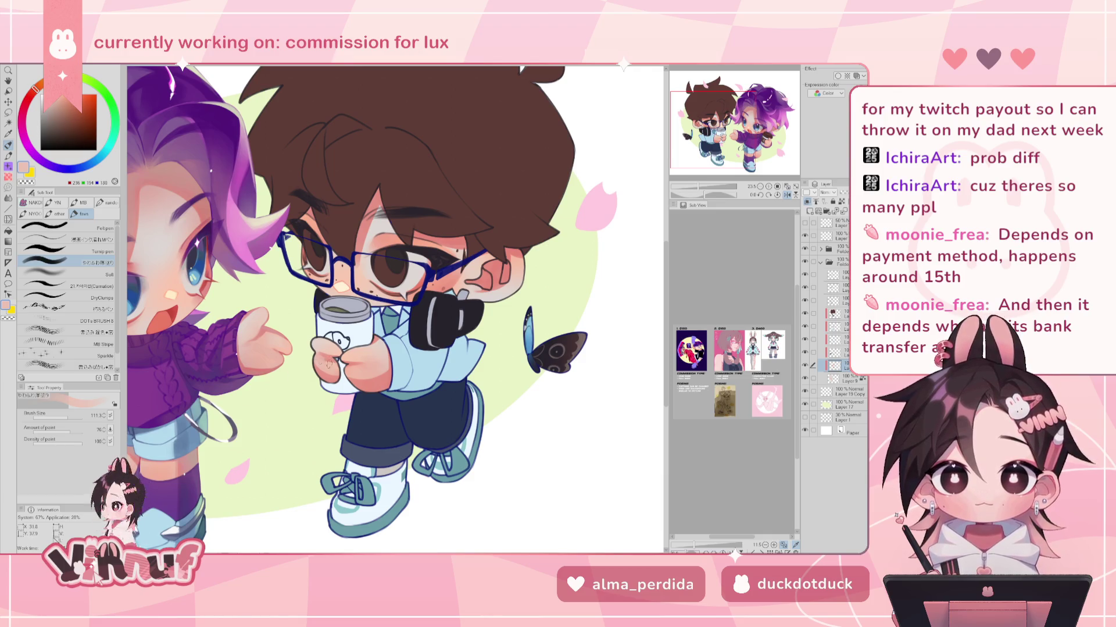
{"action": "left_click", "coordinate": [337, 365], "text": "alt"}
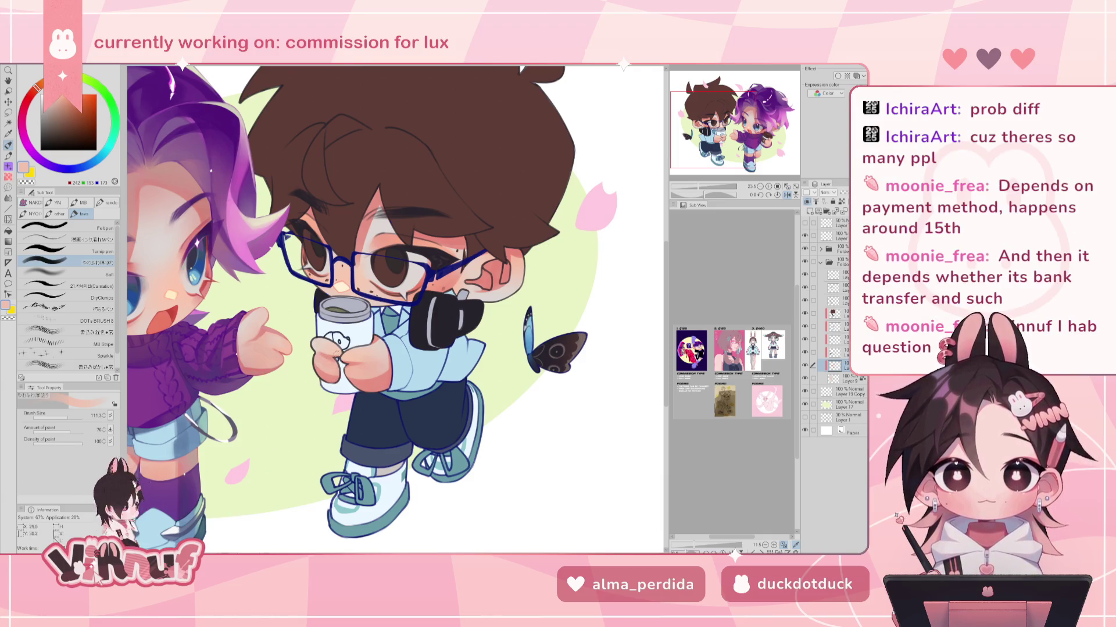
{"action": "key", "text": "h"}
{"action": "left_click", "coordinate": [465, 352], "text": "alt"}
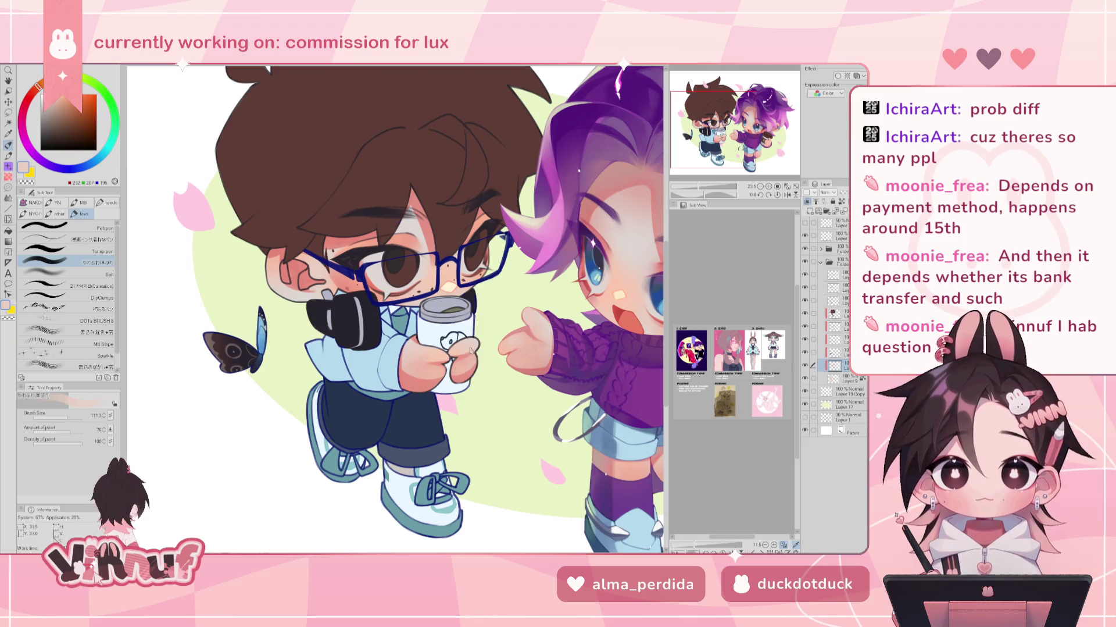
- Reframe both characters, sample the reddish skin-shadow tone from the face, and toggle transparent colour
{"action": "left_click_drag", "start_coordinate": [698, 183], "coordinate": [697, 178]}
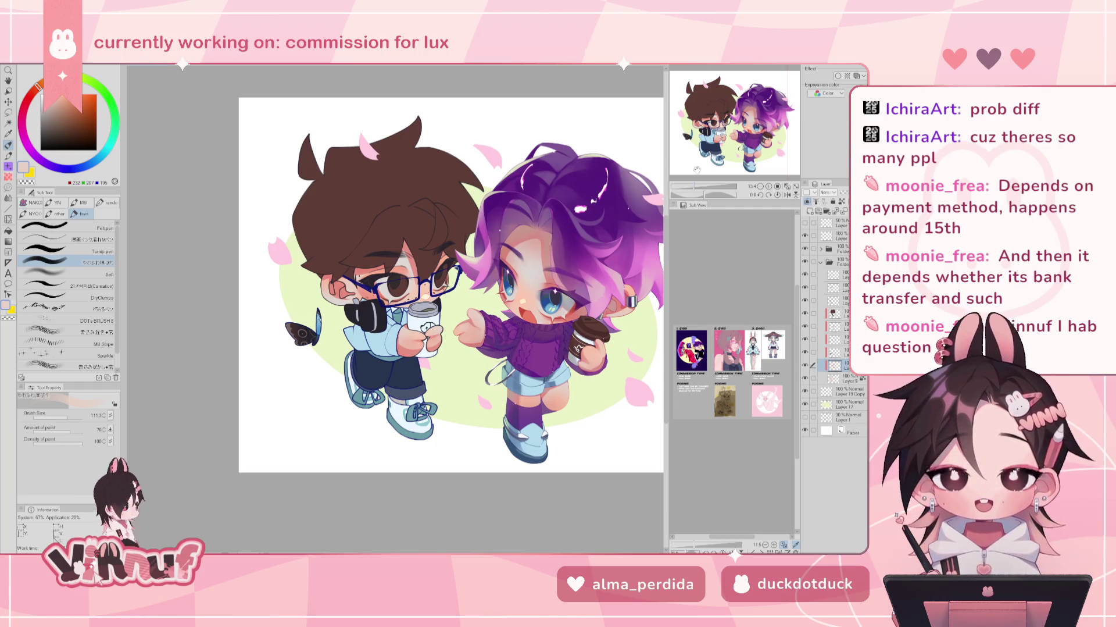
{"action": "left_click_drag", "start_coordinate": [693, 191], "coordinate": [697, 189]}
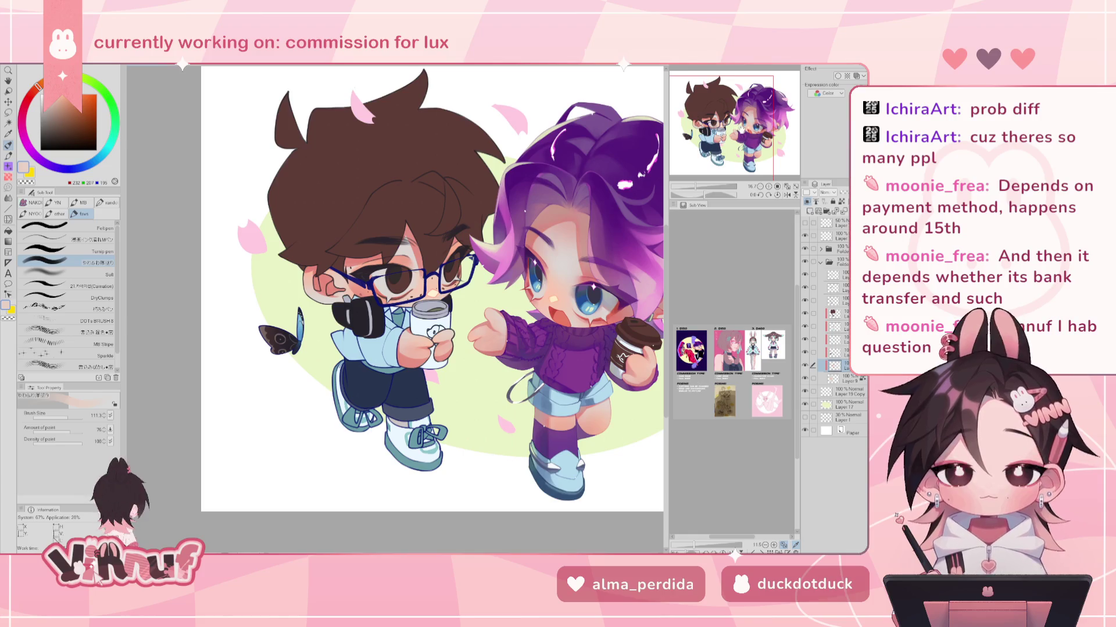
{"action": "mouse_move", "coordinate": [407, 291]}
{"action": "left_mouse_down"}
{"action": "mouse_move", "coordinate": [361, 281]}
{"action": "mouse_move", "coordinate": [377, 285]}
{"action": "left_mouse_up"}
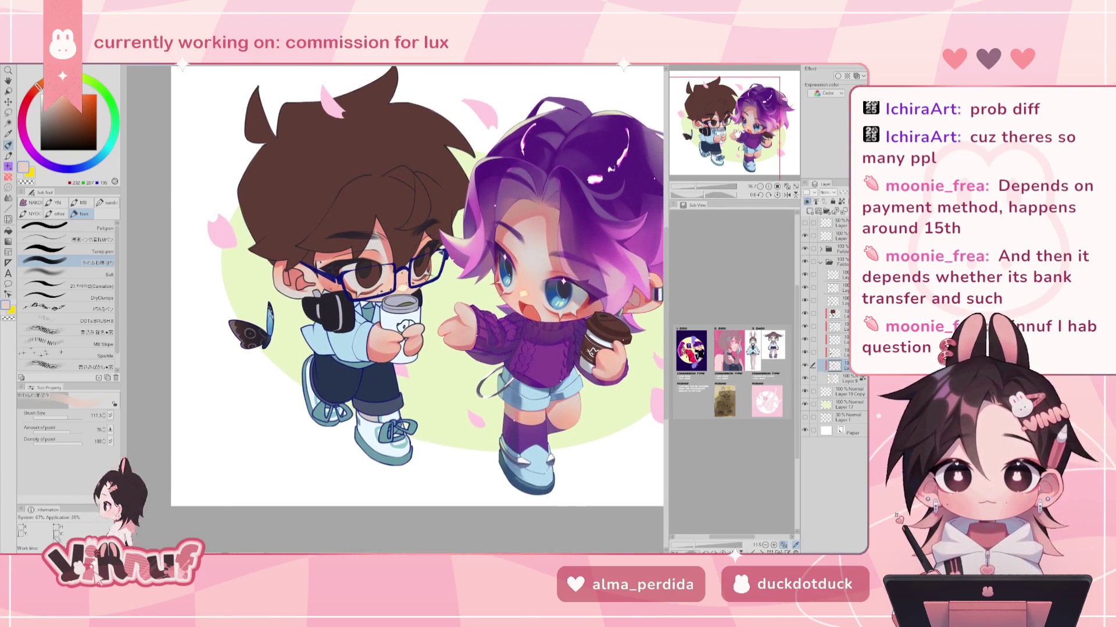
{"action": "left_click", "coordinate": [390, 253], "text": "alt"}
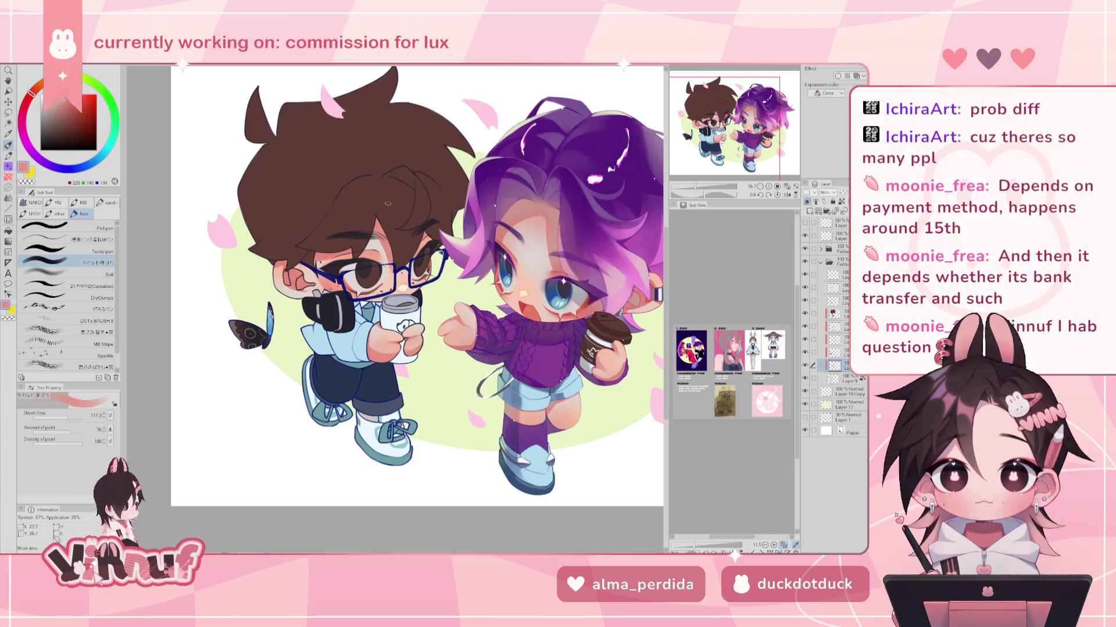
{"action": "key", "text": "c"}
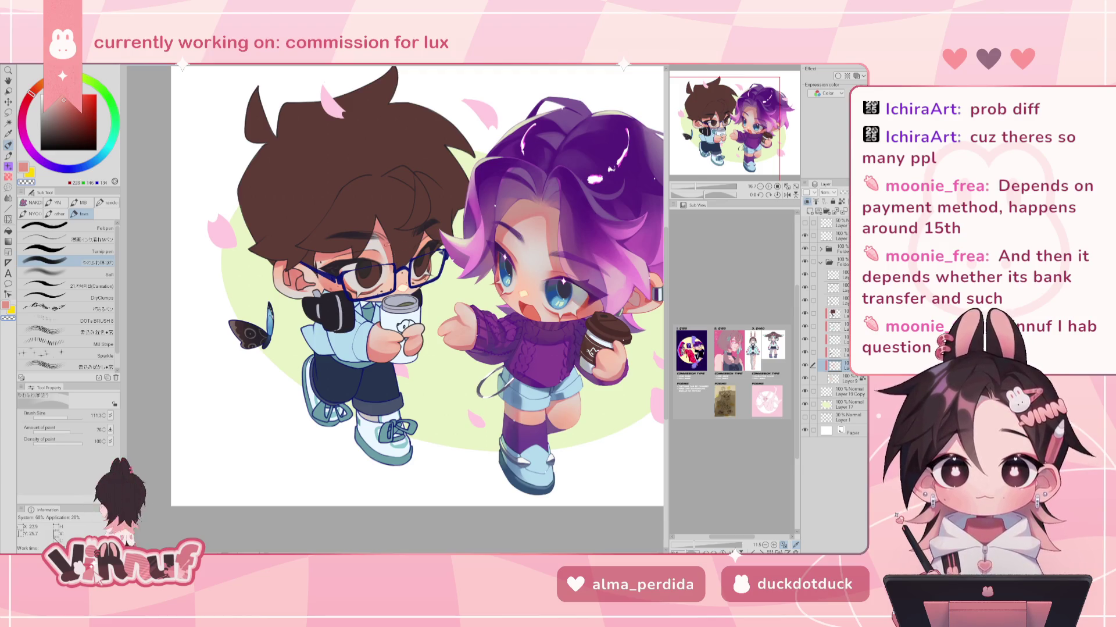
- Return to the main drawing colour and switch to the dark-haired portrait document with Ctrl+Tab
{"action": "key", "text": "c"}
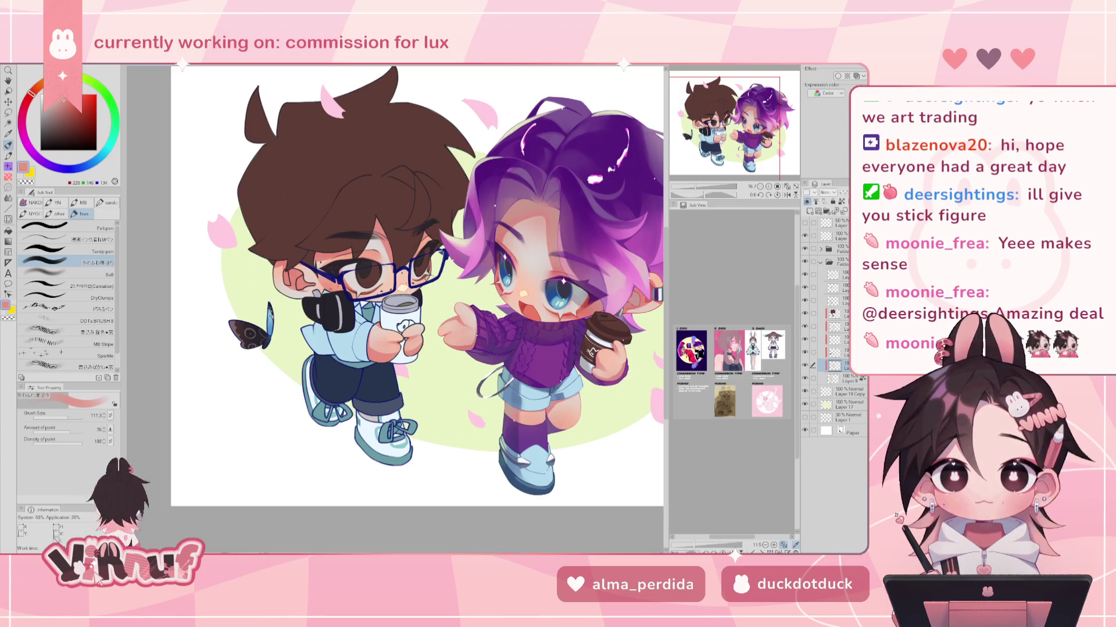
{"action": "key", "text": "ctrl+Tab"}
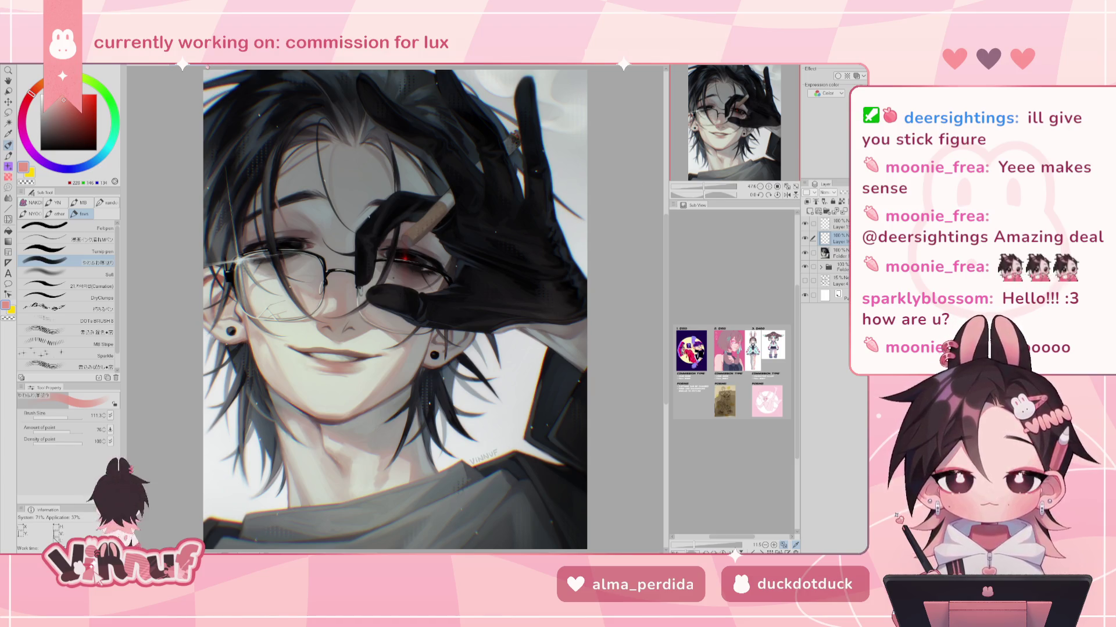
- Switch back to the chibi commission document with Ctrl+Tab
{"action": "key", "text": "ctrl+Tab"}
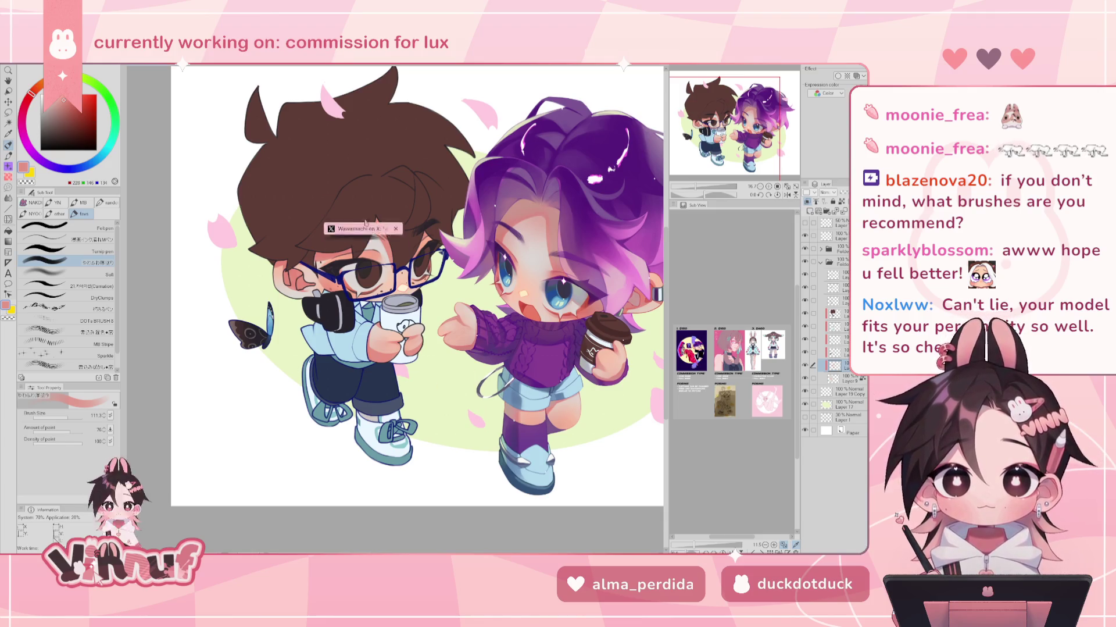
- Bring the Opera window with the X post forward, move it up-left, and enlarge it wider and taller
{"action": "key", "text": "alt+Tab"}
{"action": "left_click_drag", "start_coordinate": [466, 119], "coordinate": [356, 54]}
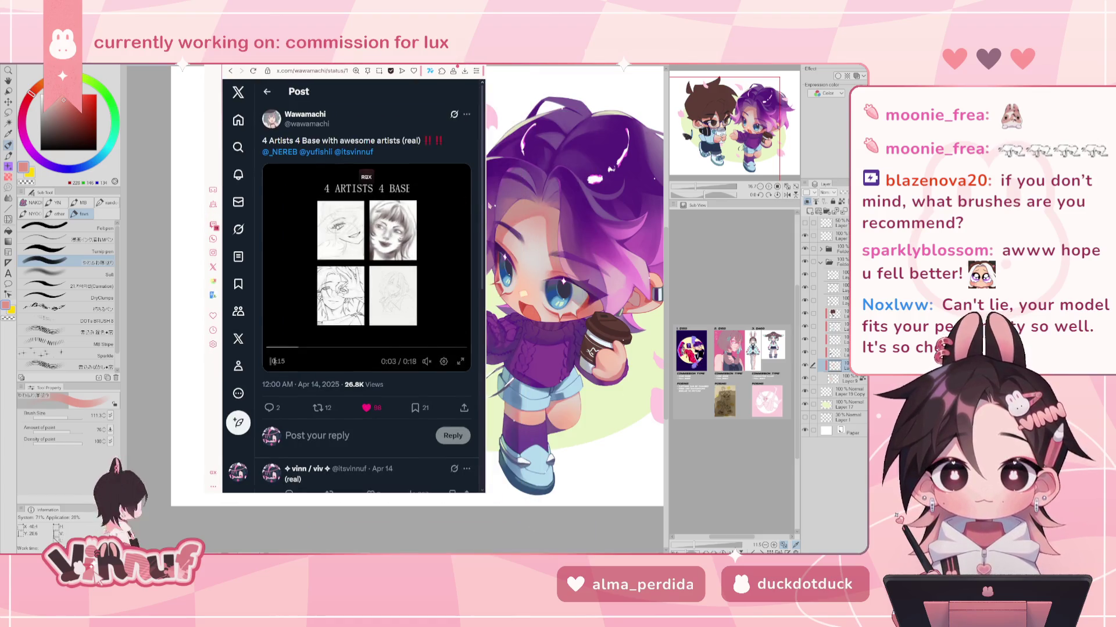
{"action": "left_click_drag", "start_coordinate": [484, 204], "coordinate": [683, 205]}
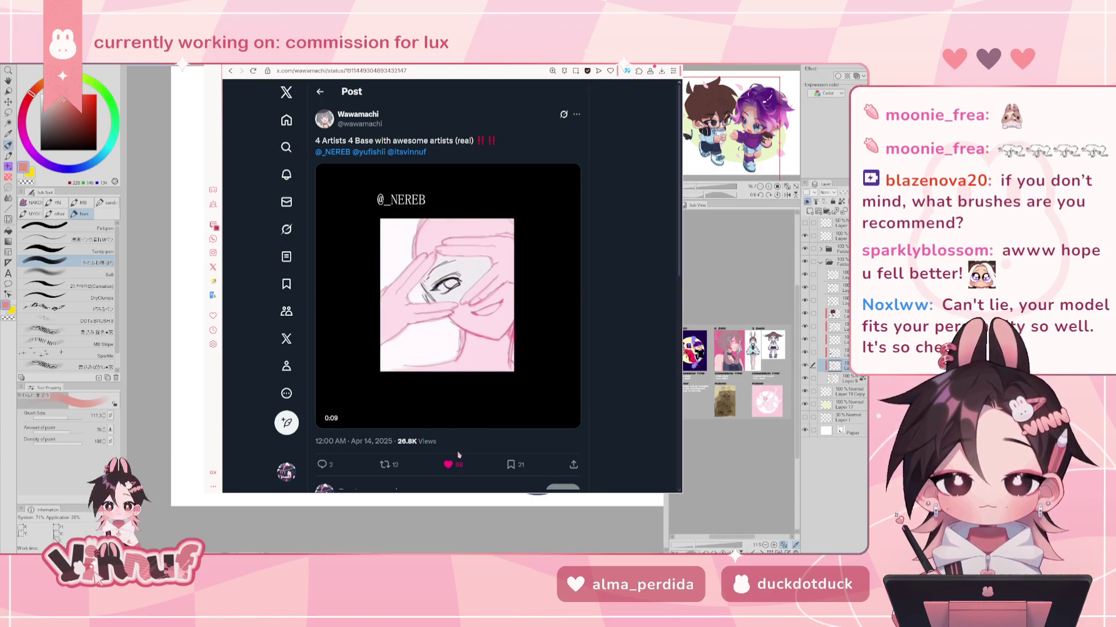
{"action": "left_click_drag", "start_coordinate": [450, 492], "coordinate": [450, 533]}
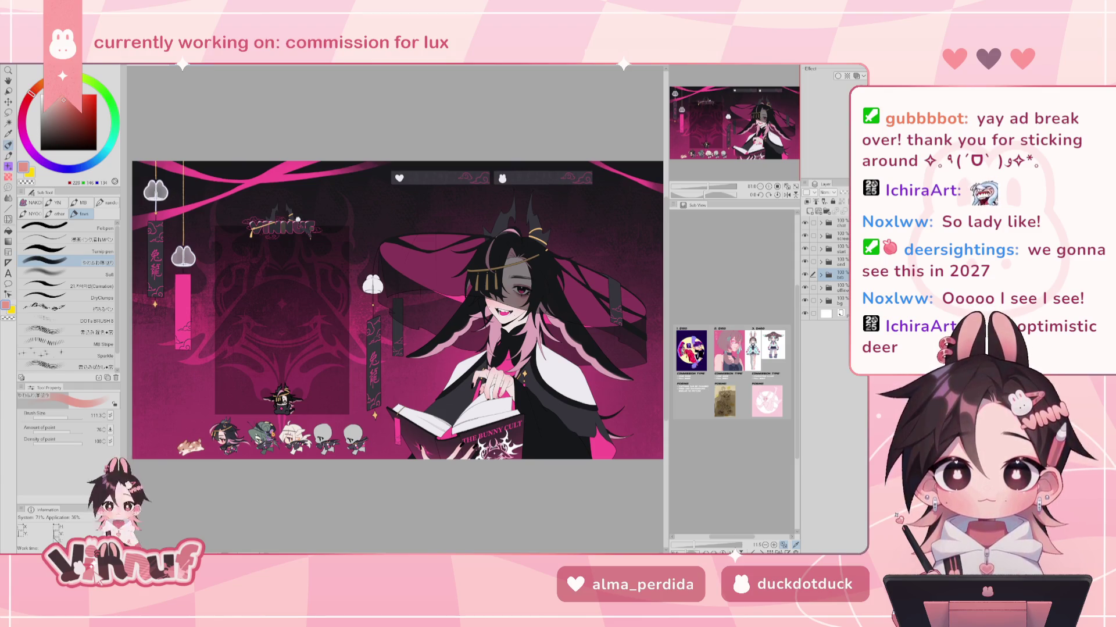
- Zoom and pan over the Bunny Cult artwork's row of small chibis, then return to the chibi commission
{"action": "scroll", "coordinate": [450, 325], "scroll_direction": "up", "scroll_amount": 4}
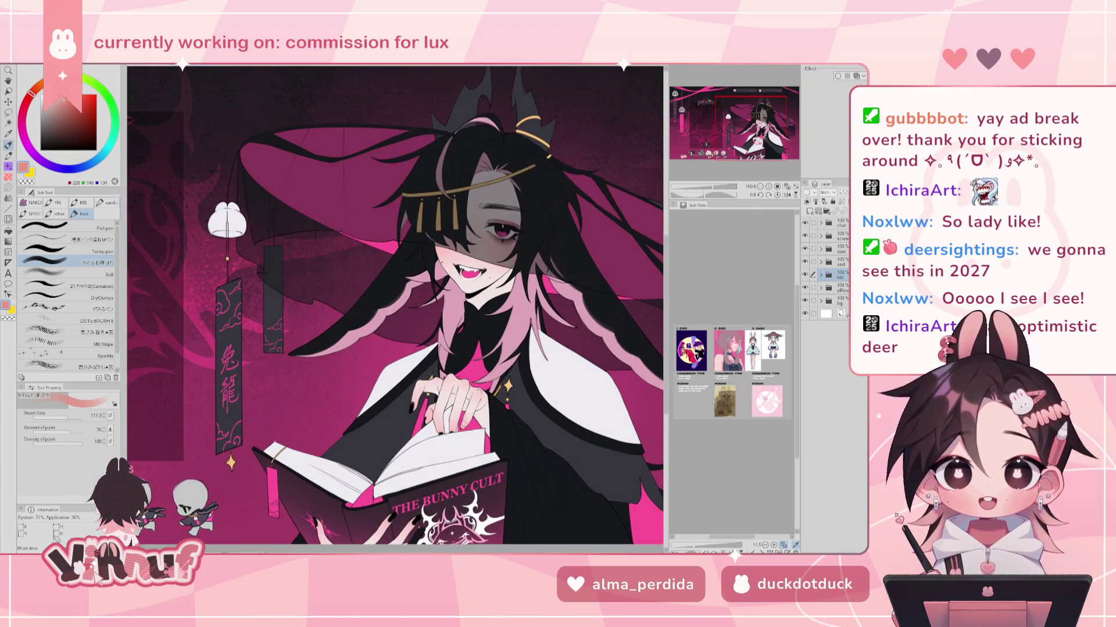
{"action": "left_click_drag", "start_coordinate": [739, 128], "coordinate": [700, 142]}
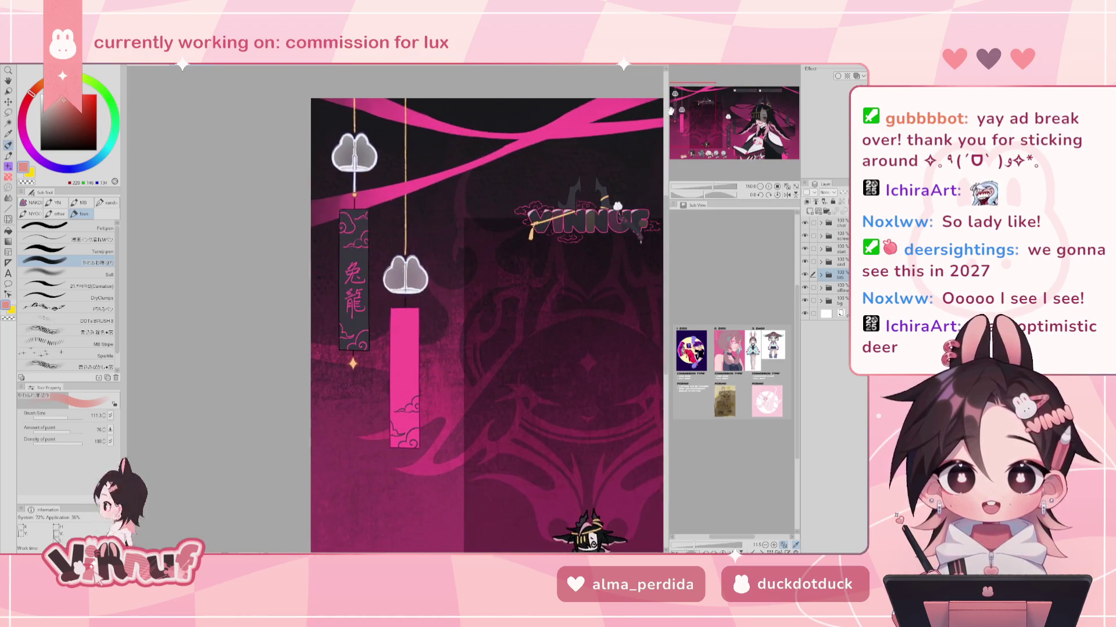
{"action": "scroll", "coordinate": [493, 244], "scroll_direction": "down", "scroll_amount": 3}
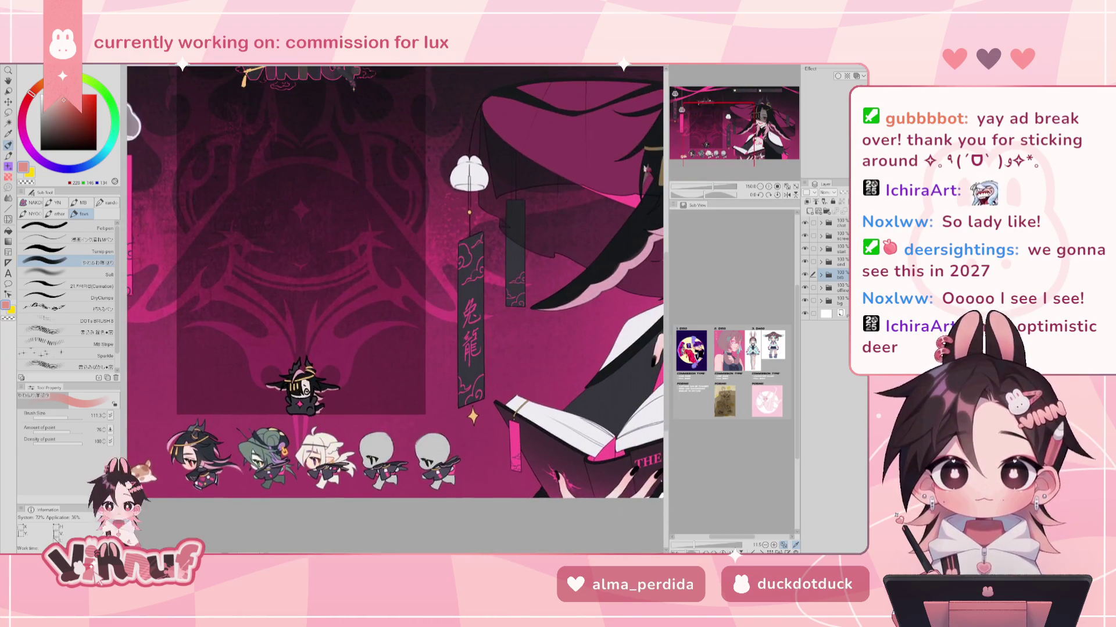
{"action": "scroll", "coordinate": [493, 244], "scroll_direction": "down", "scroll_amount": 1}
{"action": "scroll", "coordinate": [493, 244], "scroll_direction": "up", "scroll_amount": 2}
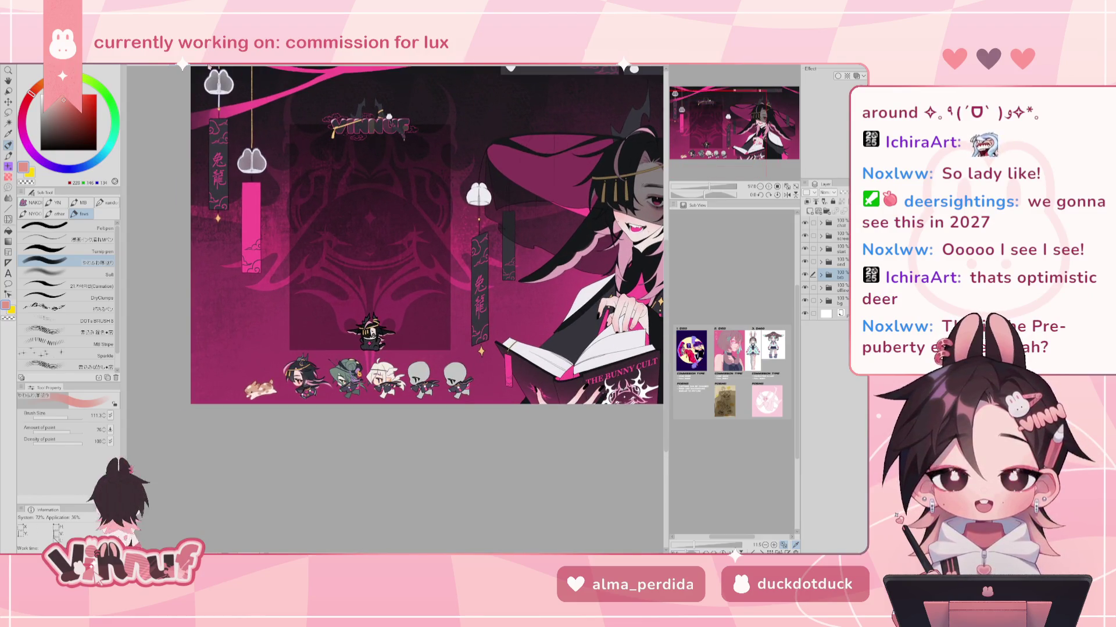
{"action": "key", "text": "ctrl+Tab"}
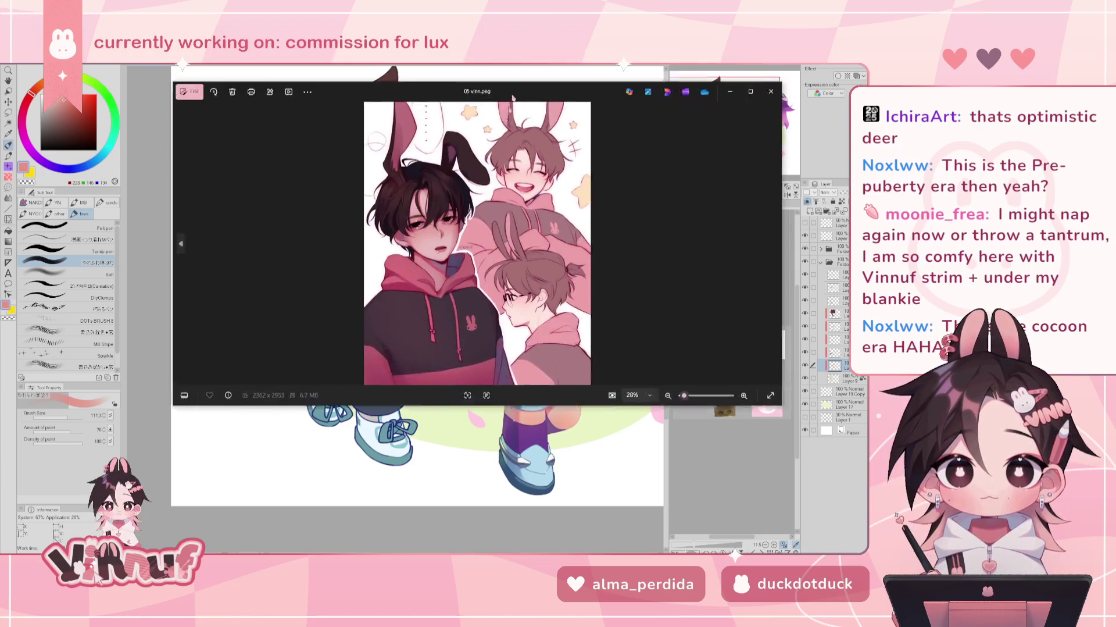
- Move the Photos viewer over the canvas, inspect the bunny-eared reference up close, then zoom out to fit
{"action": "left_click_drag", "start_coordinate": [503, 82], "coordinate": [507, 124]}
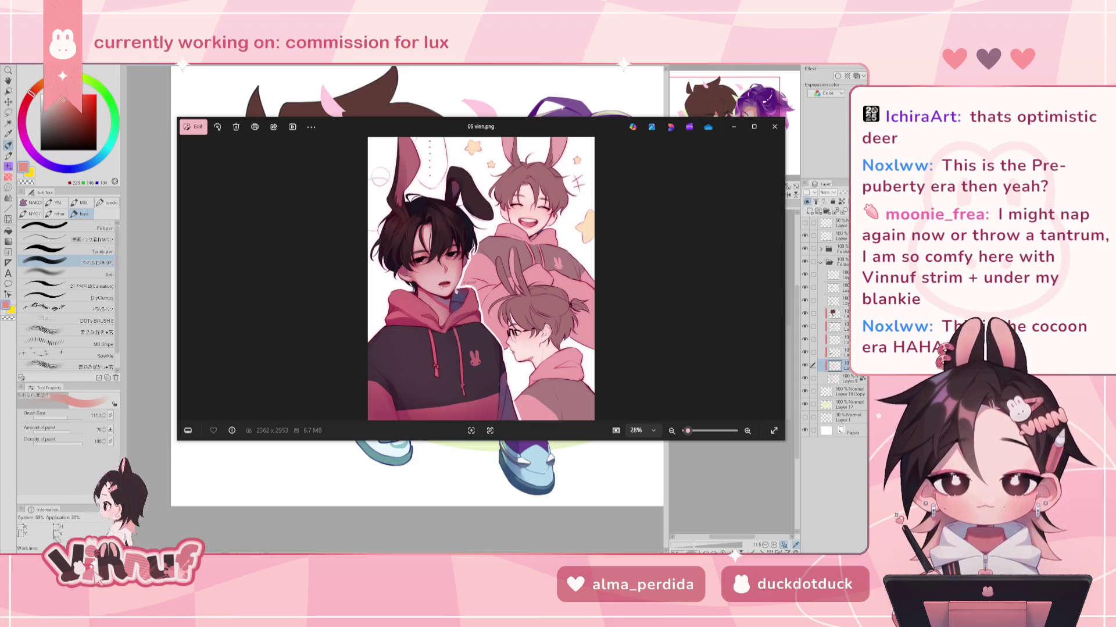
{"action": "scroll", "coordinate": [465, 344], "scroll_direction": "up", "scroll_amount": 2}
{"action": "scroll", "coordinate": [465, 345], "scroll_direction": "up", "scroll_amount": 2}
{"action": "mouse_move", "coordinate": [465, 344]}
{"action": "left_mouse_down"}
{"action": "mouse_move", "coordinate": [466, 276]}
{"action": "mouse_move", "coordinate": [446, 392]}
{"action": "mouse_move", "coordinate": [451, 274]}
{"action": "left_mouse_up"}
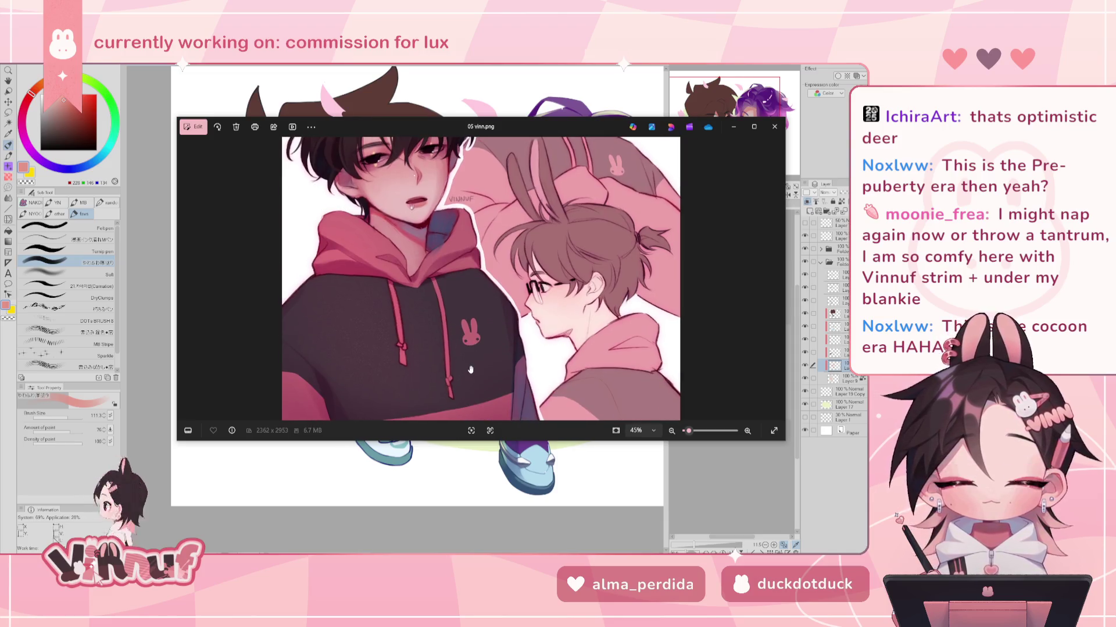
{"action": "scroll", "coordinate": [471, 369], "scroll_direction": "down", "scroll_amount": 4}
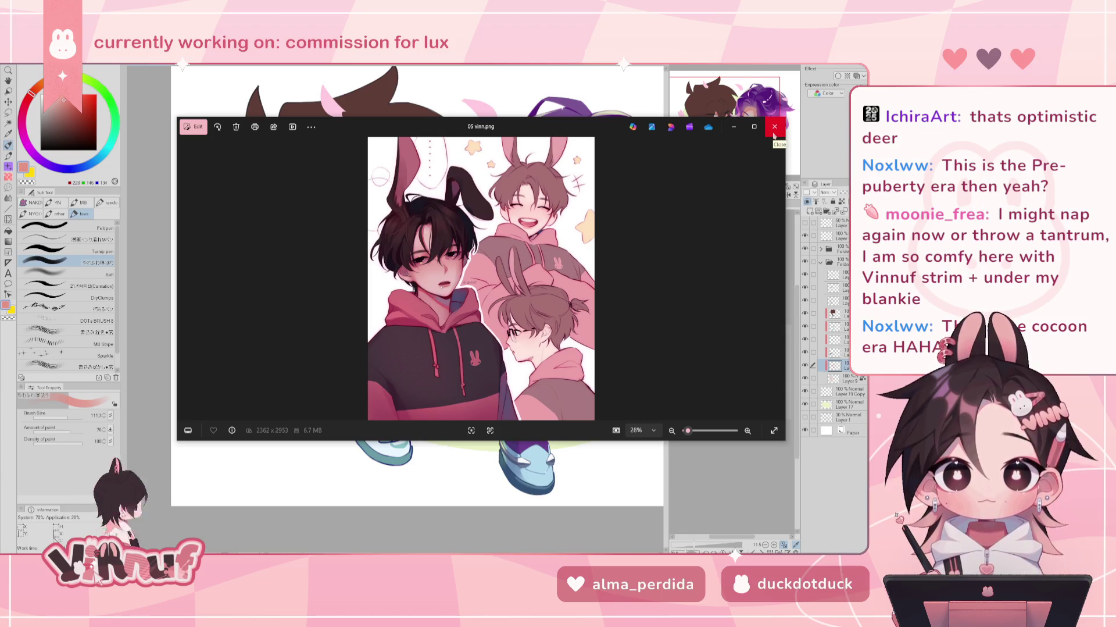
- Close the Photos reference viewer and slightly reframe the chibi commission canvas
{"action": "left_click", "coordinate": [774, 135]}
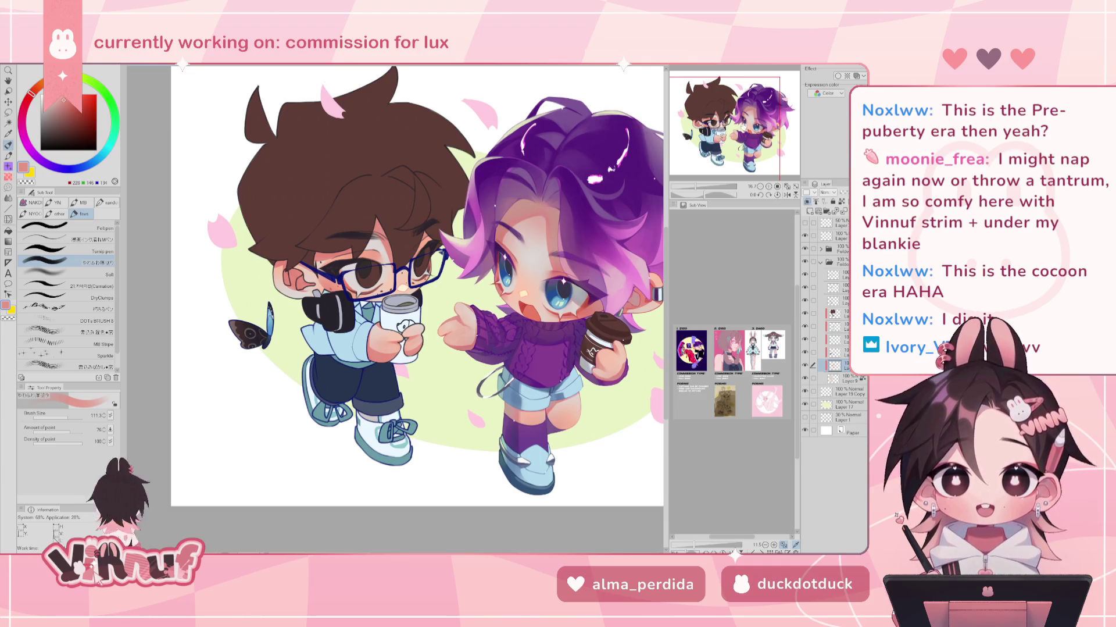
{"action": "scroll", "coordinate": [742, 129], "scroll_direction": "up", "scroll_amount": 1}
{"action": "left_click_drag", "start_coordinate": [739, 117], "coordinate": [737, 118]}
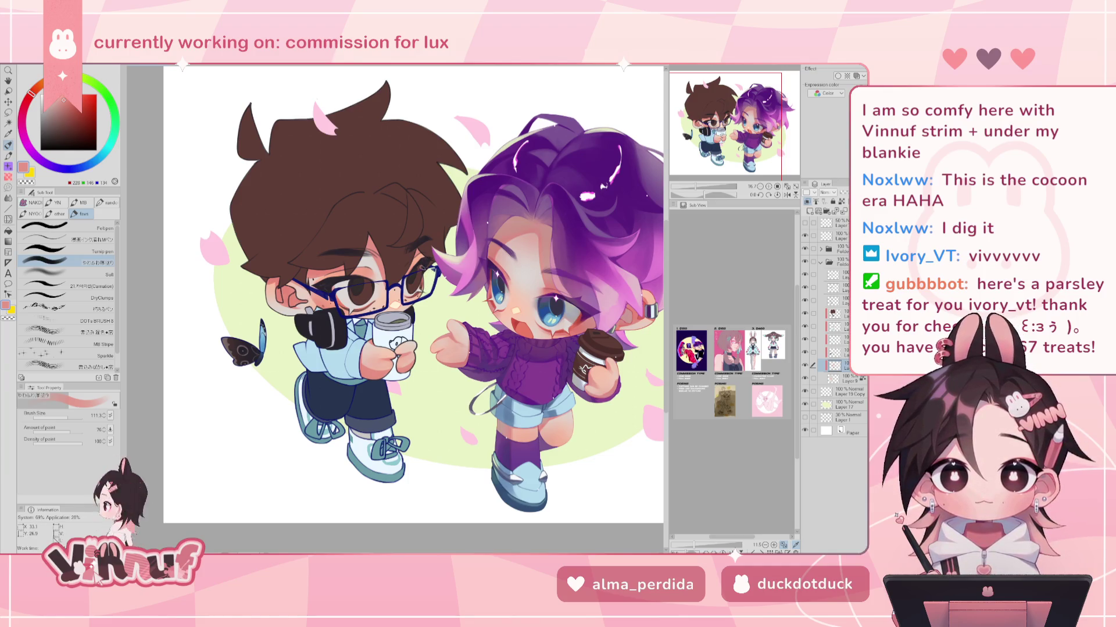
- Enlarge the brush to 334.5 and sample the muted brown-grey from the hair
{"action": "left_click_drag", "start_coordinate": [65, 417], "coordinate": [80, 413]}
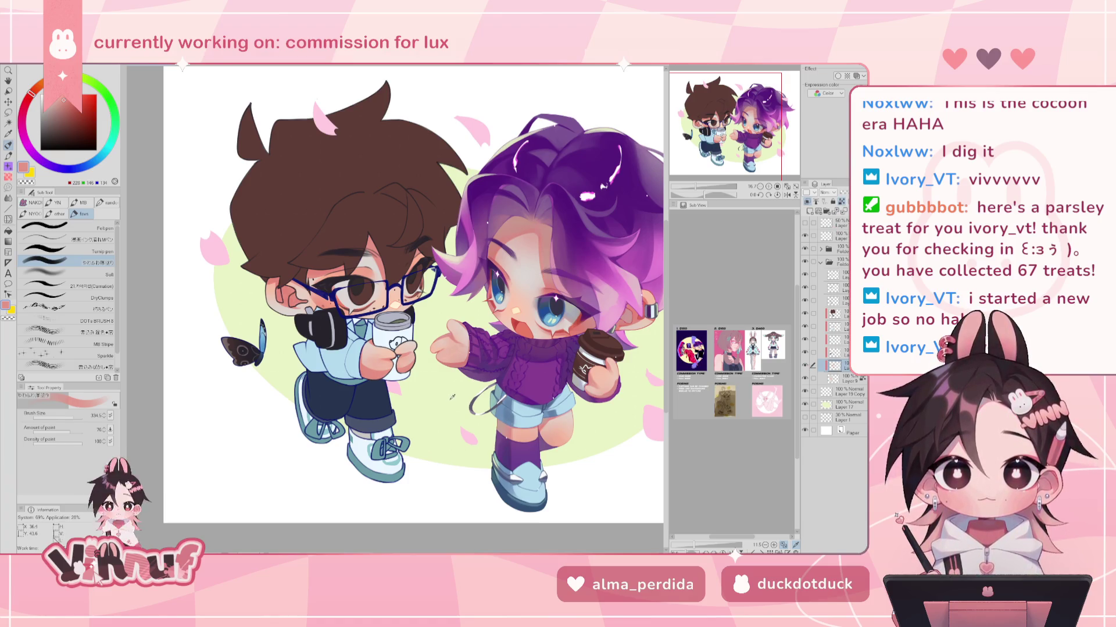
{"action": "left_click", "coordinate": [499, 427], "text": "alt"}
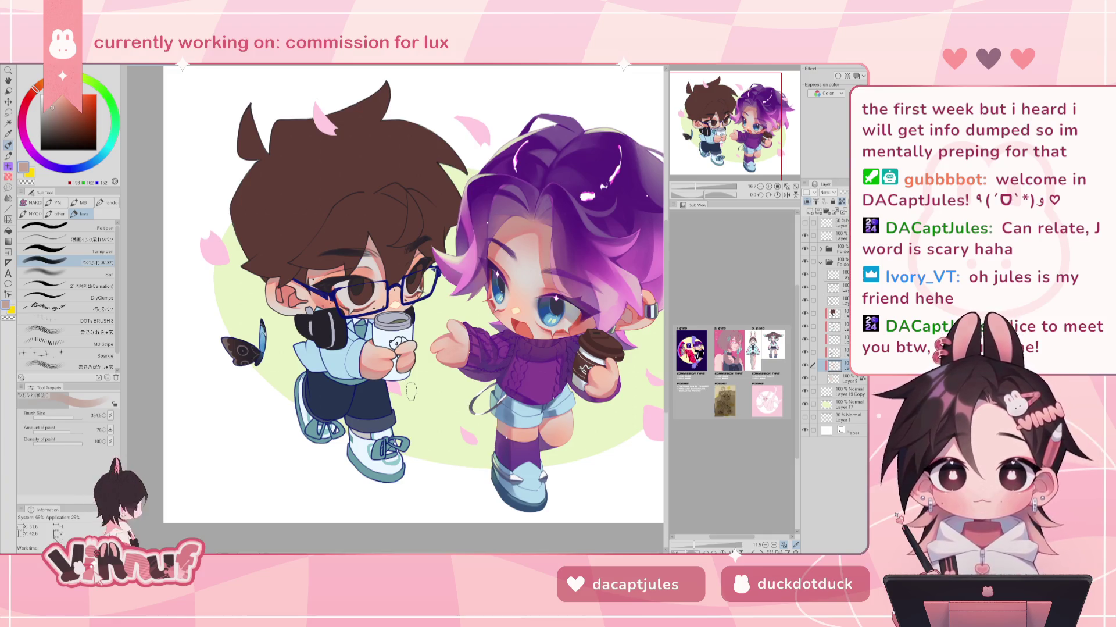
- Reduce the brush size to 84.5 and zoom in on the characters
{"action": "left_click", "coordinate": [68, 416]}
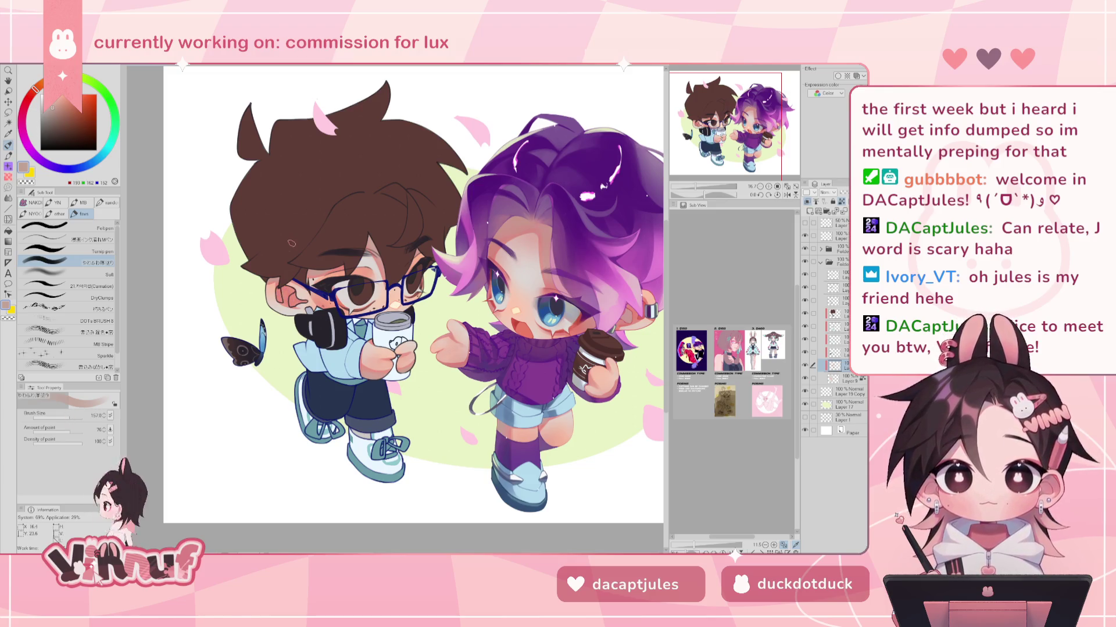
{"action": "scroll", "coordinate": [235, 314], "scroll_direction": "up", "scroll_amount": 3}
{"action": "scroll", "coordinate": [395, 309], "scroll_direction": "up", "scroll_amount": 1}
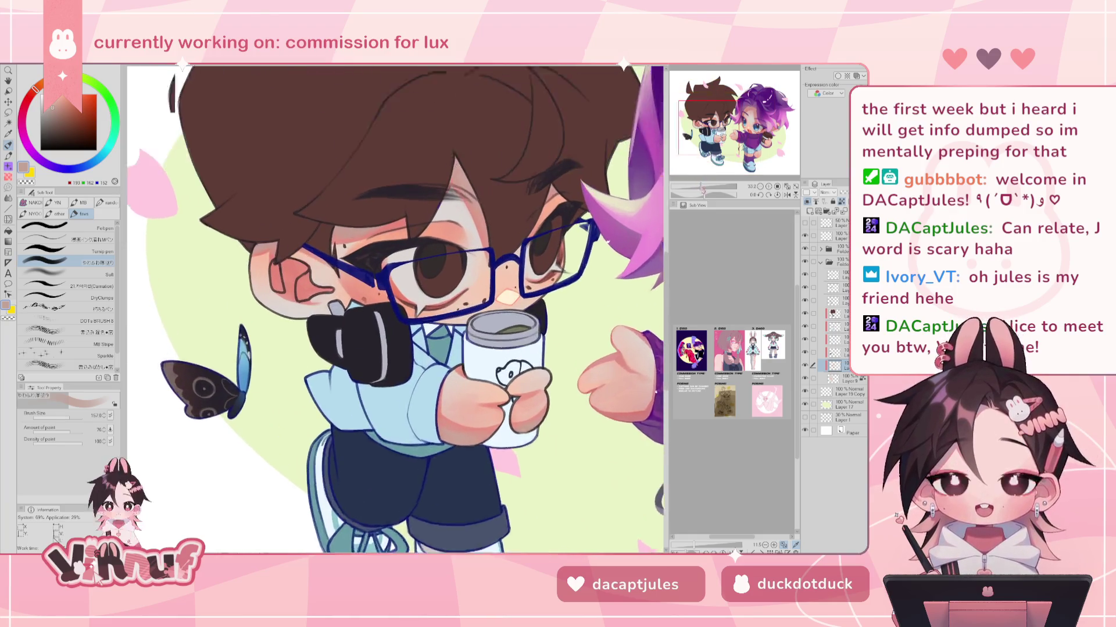
{"action": "scroll", "coordinate": [394, 310], "scroll_direction": "up", "scroll_amount": 1}
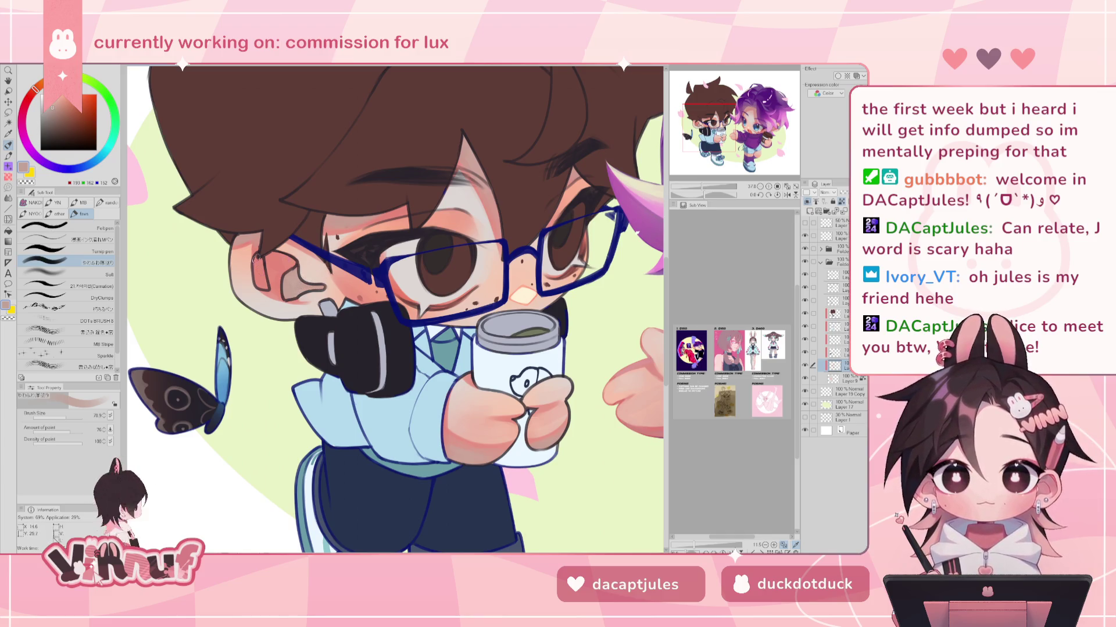
{"action": "key", "text": "ctrl+0"}
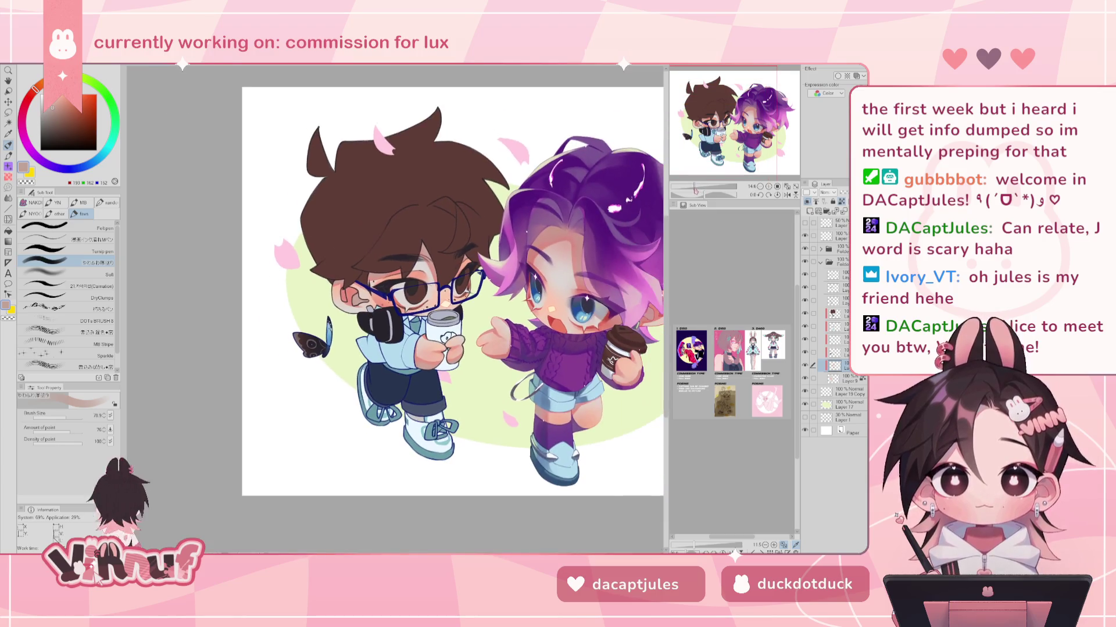
{"action": "scroll", "coordinate": [453, 291], "scroll_direction": "up", "scroll_amount": 1}
{"action": "scroll", "coordinate": [454, 291], "scroll_direction": "up", "scroll_amount": 1}
{"action": "scroll", "coordinate": [453, 290], "scroll_direction": "up", "scroll_amount": 1}
{"action": "scroll", "coordinate": [454, 291], "scroll_direction": "up", "scroll_amount": 1}
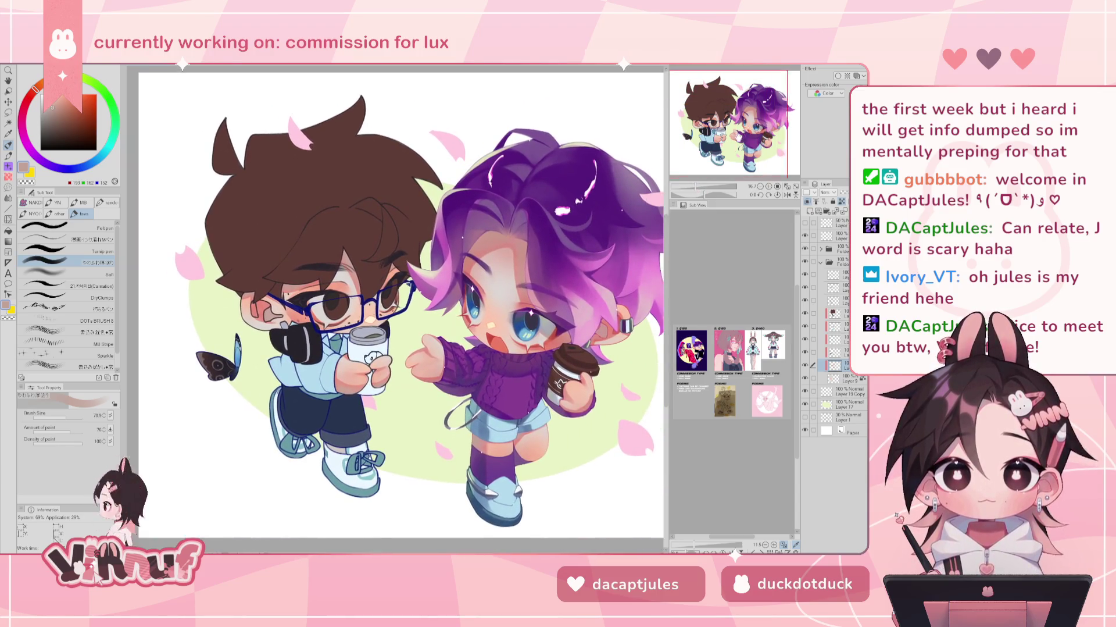
{"action": "scroll", "coordinate": [702, 184], "scroll_direction": "up", "scroll_amount": 3}
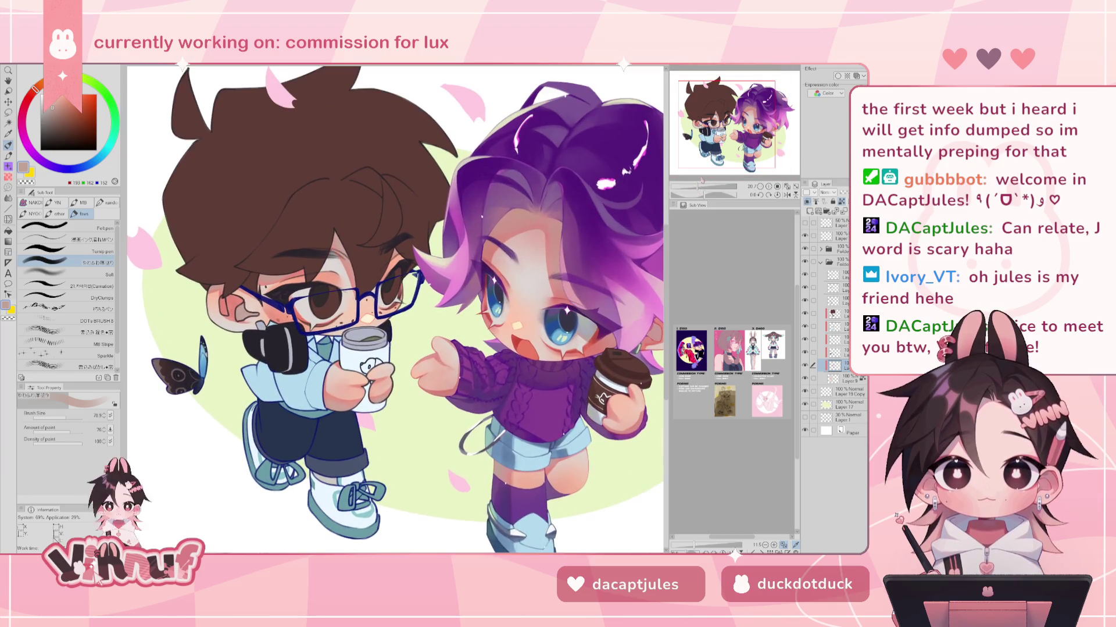
{"action": "scroll", "coordinate": [536, 298], "scroll_direction": "up", "scroll_amount": 2}
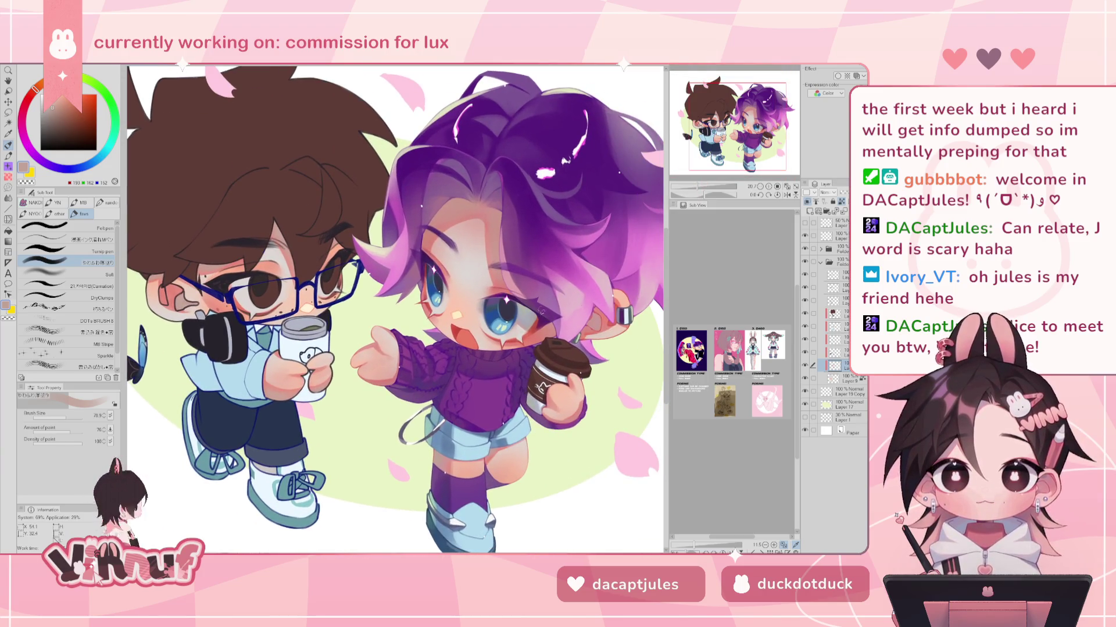
- Sample the pink skin tone from the character's hand
{"action": "left_click", "coordinate": [372, 335], "text": "alt"}
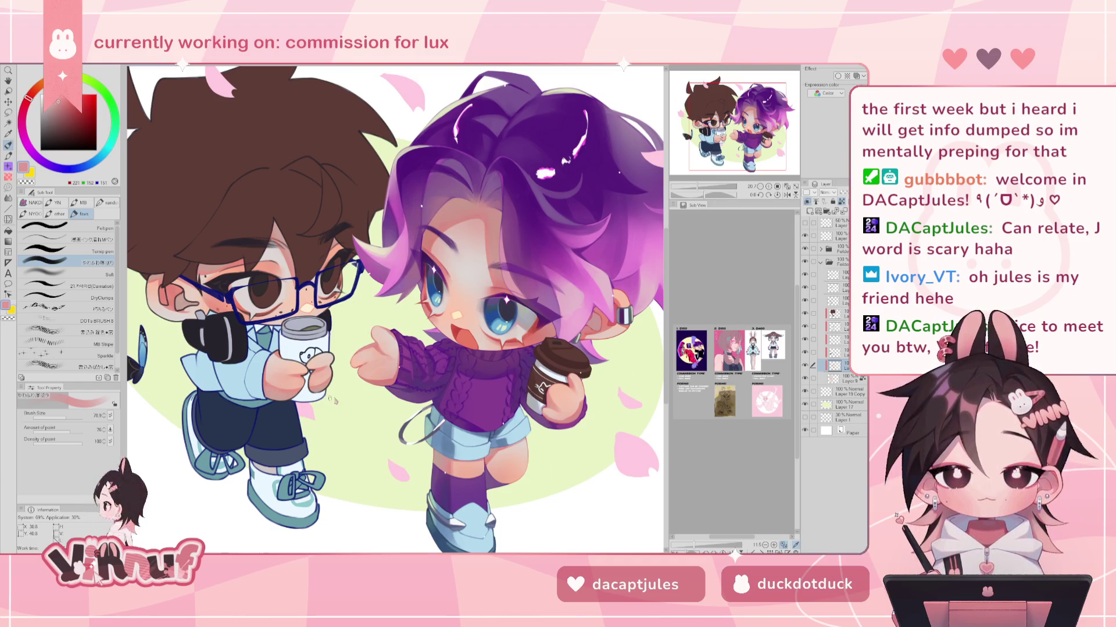
{"action": "scroll", "coordinate": [352, 386], "scroll_direction": "up", "scroll_amount": 1}
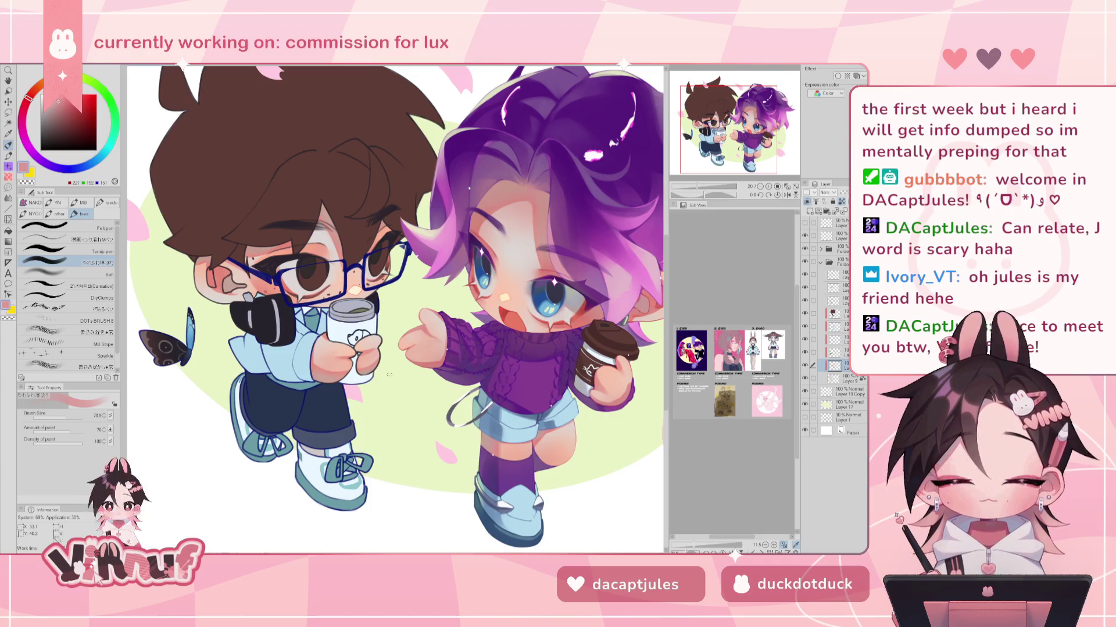
{"action": "left_click_drag", "start_coordinate": [389, 374], "coordinate": [351, 389]}
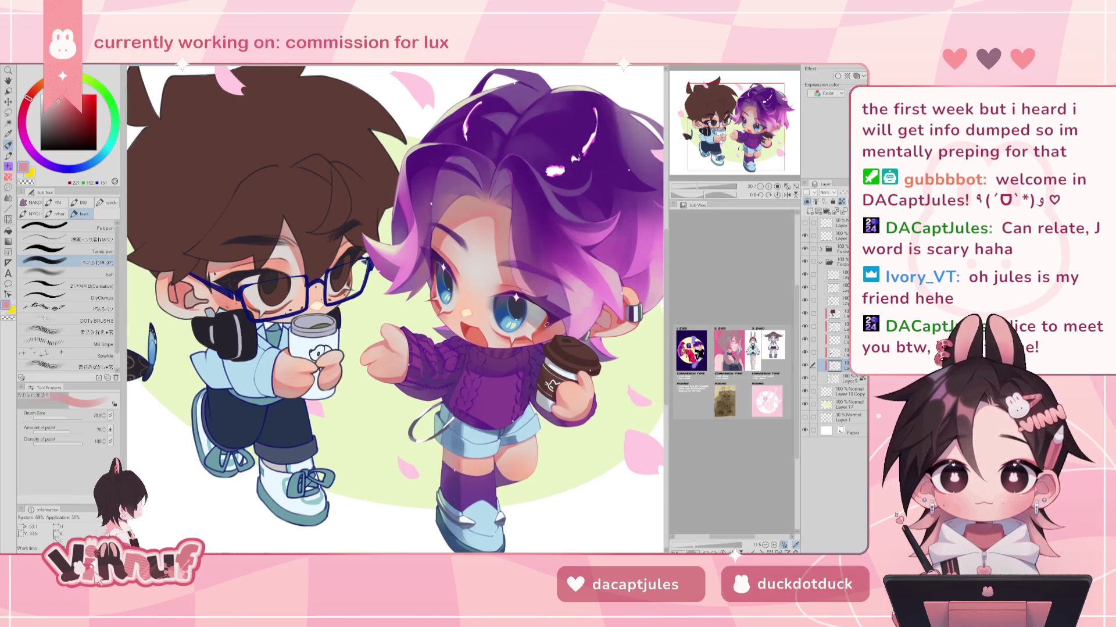
- Switch to the Soft brush at size 45.5 with a deeper red blush colour
{"action": "left_click", "coordinate": [92, 273]}
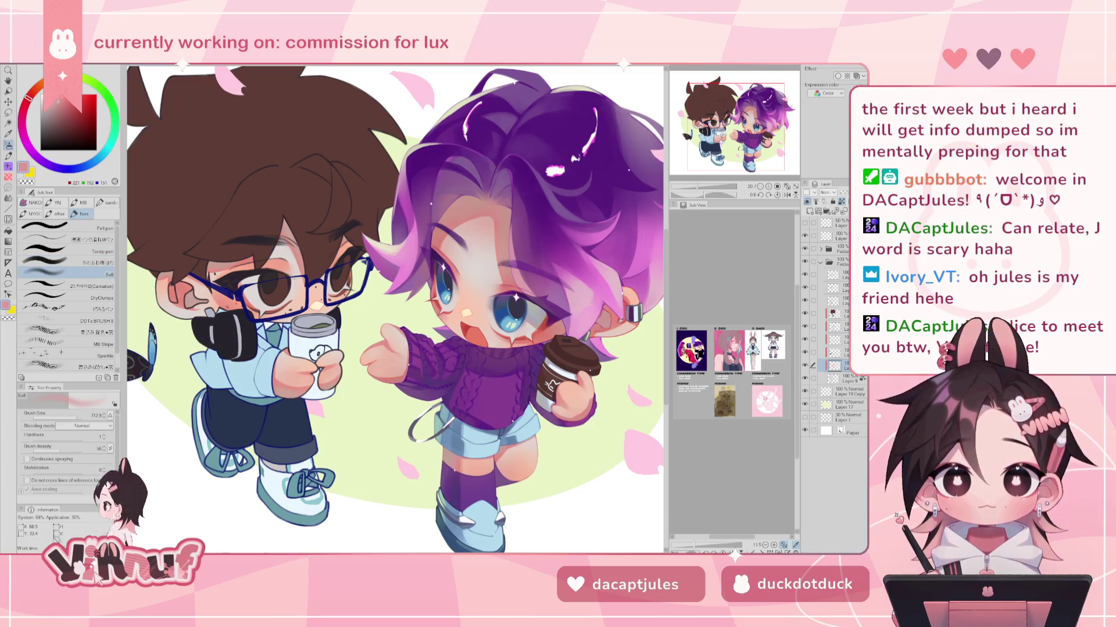
{"action": "left_click", "coordinate": [616, 321], "text": "alt"}
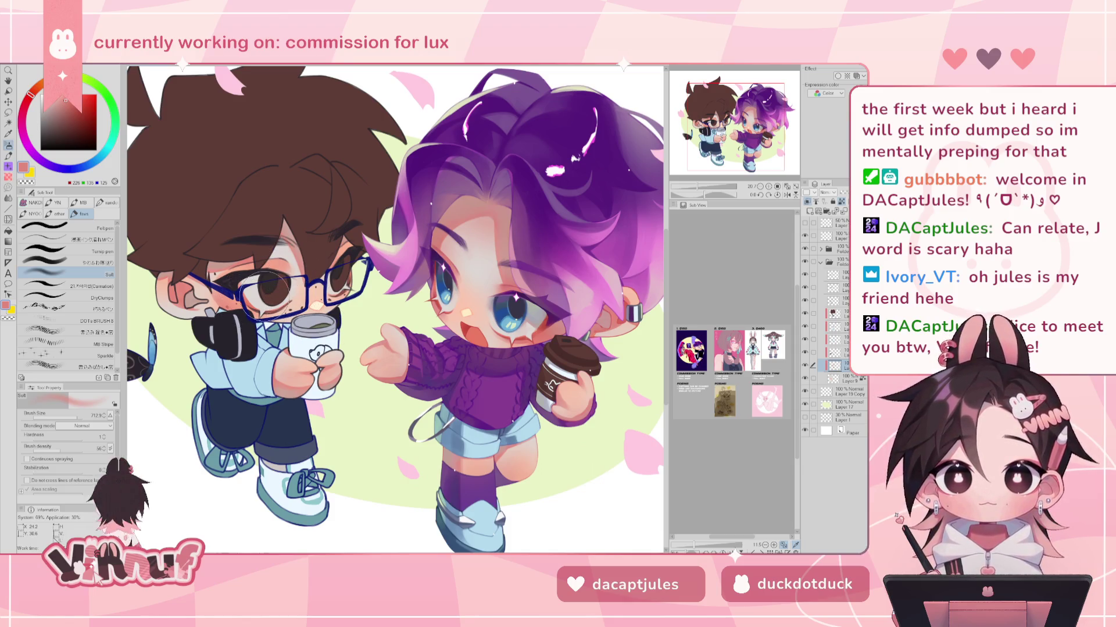
{"action": "left_click", "coordinate": [619, 317], "text": "alt"}
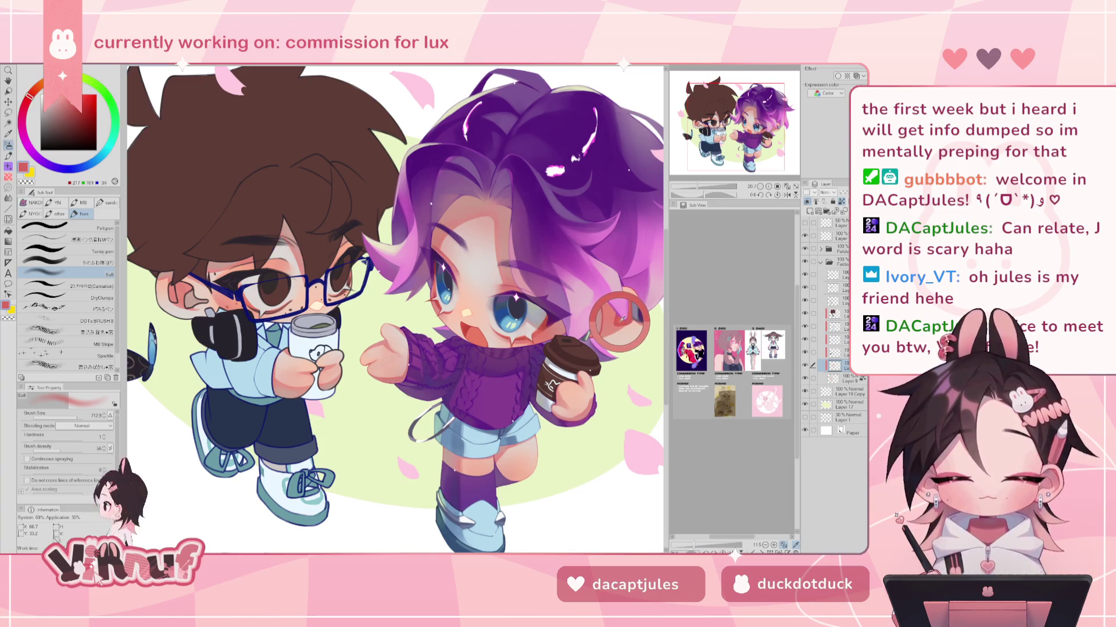
{"action": "key", "text": "ctrl+plus"}
{"action": "key", "text": "ctrl+plus"}
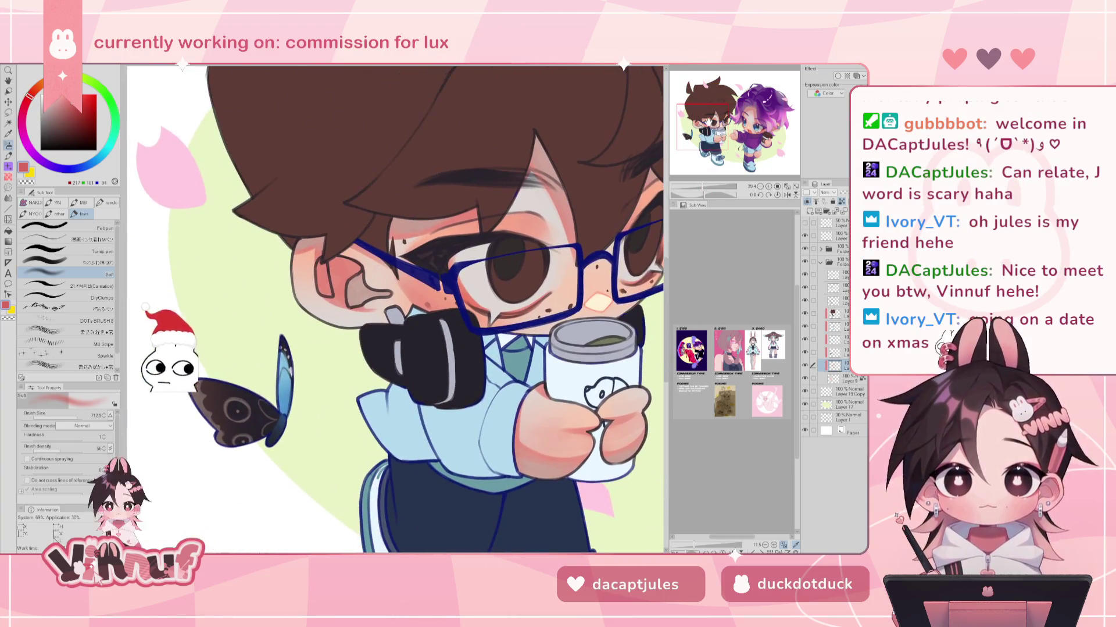
{"action": "left_click", "coordinate": [95, 262]}
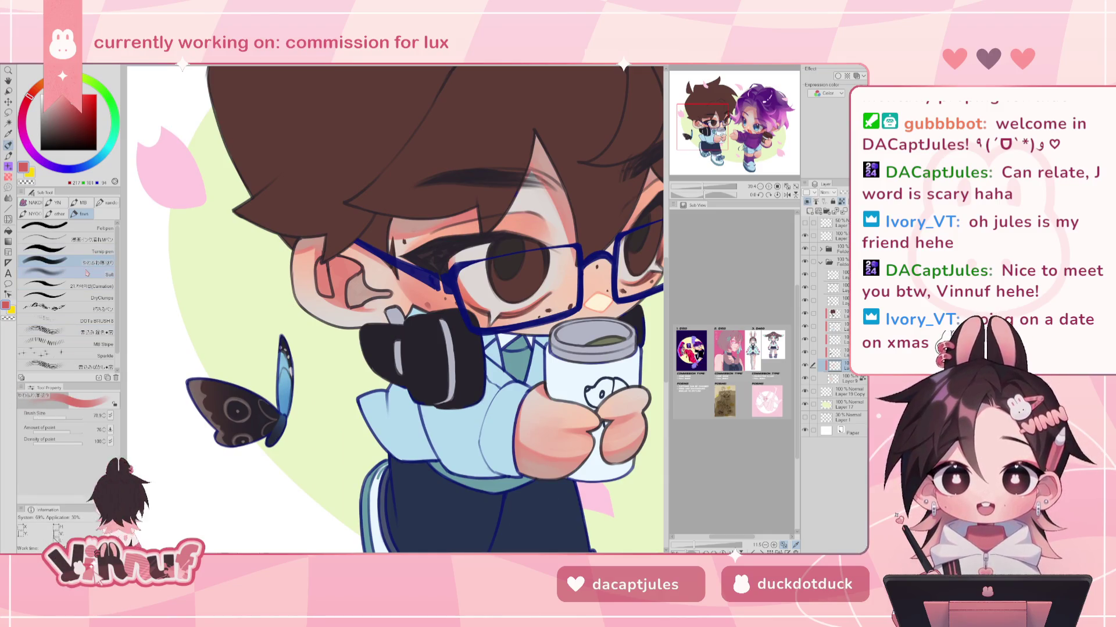
{"action": "left_click", "coordinate": [65, 417]}
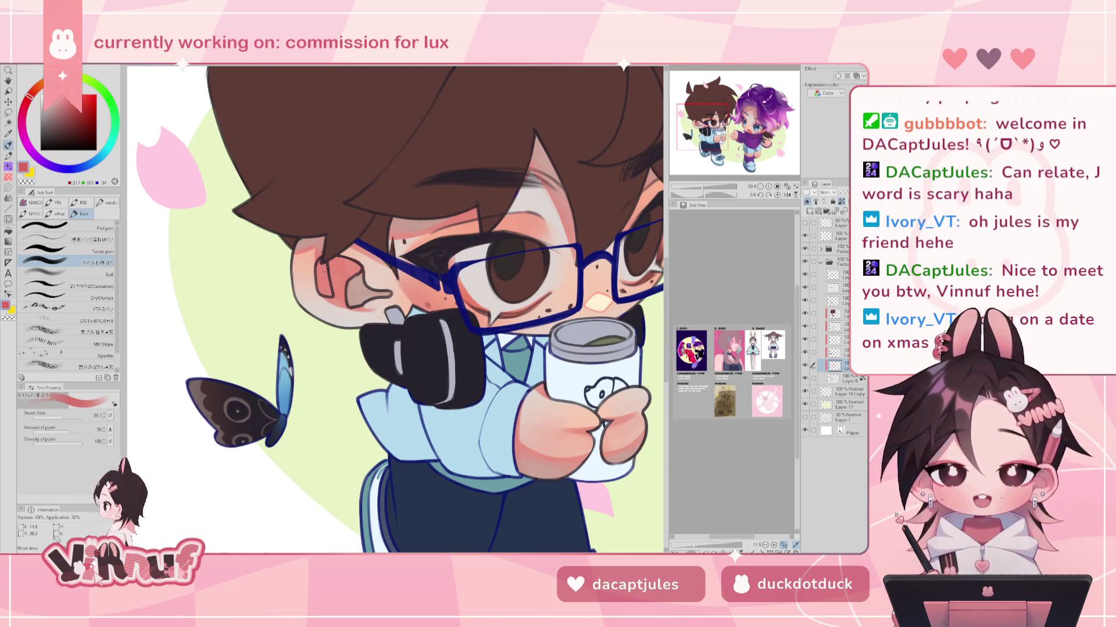
- Sample the purple-haired character's ear colour and shade inside the brown-haired character's ear
{"action": "left_click_drag", "start_coordinate": [703, 126], "coordinate": [764, 125]}
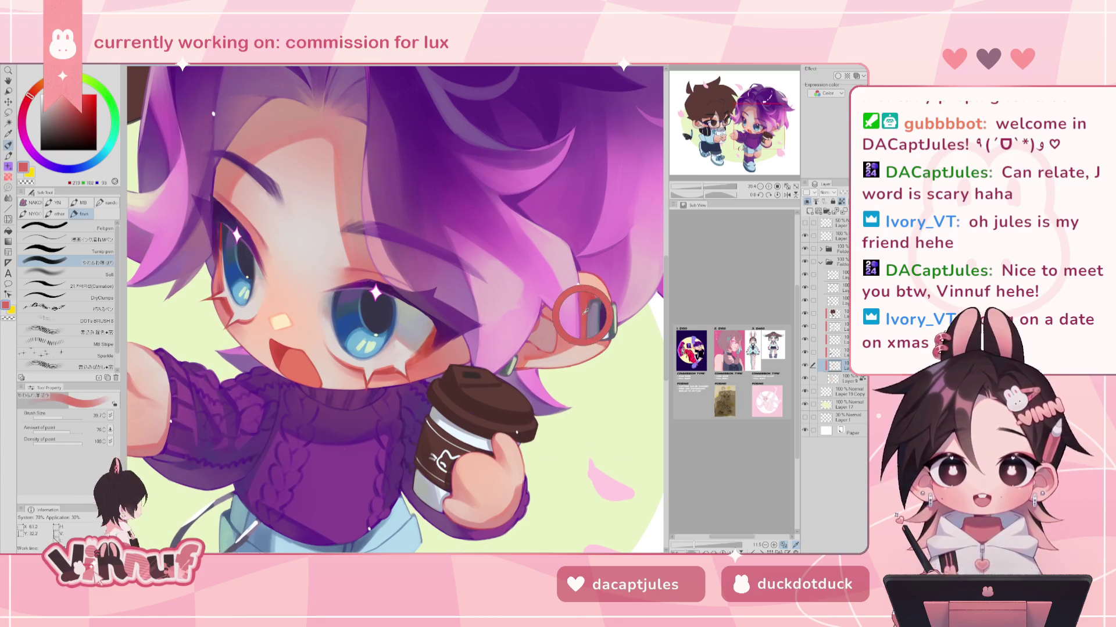
{"action": "left_click", "coordinate": [582, 298], "text": "alt"}
{"action": "left_click_drag", "start_coordinate": [761, 129], "coordinate": [710, 105]}
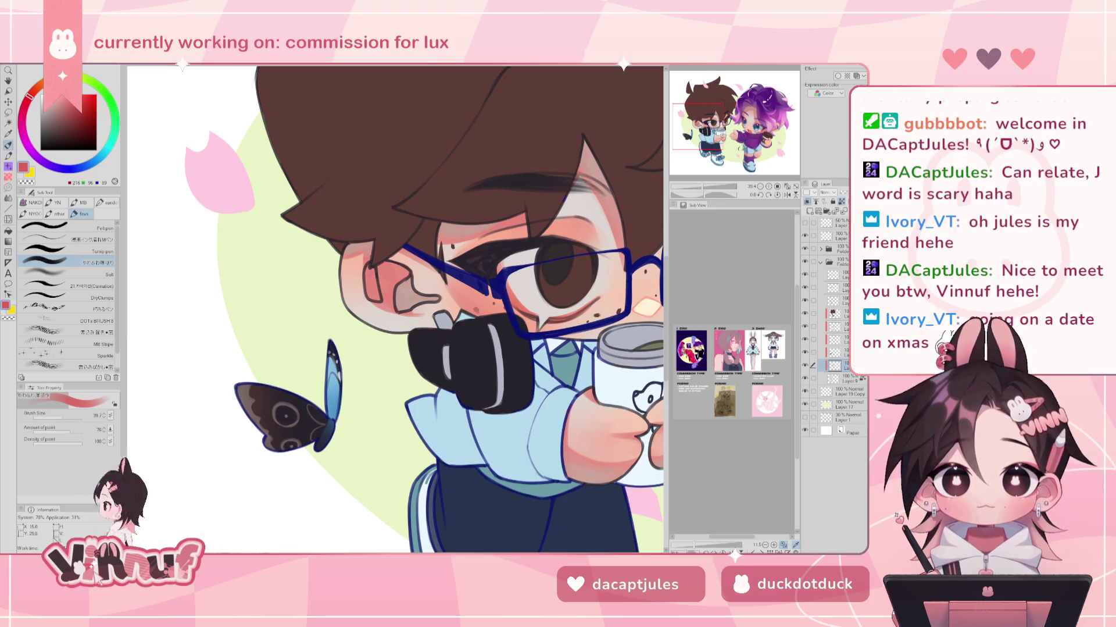
{"action": "mouse_move", "coordinate": [371, 269]}
{"action": "left_mouse_down"}
{"action": "mouse_move", "coordinate": [370, 290]}
{"action": "mouse_move", "coordinate": [377, 284]}
{"action": "left_mouse_up"}
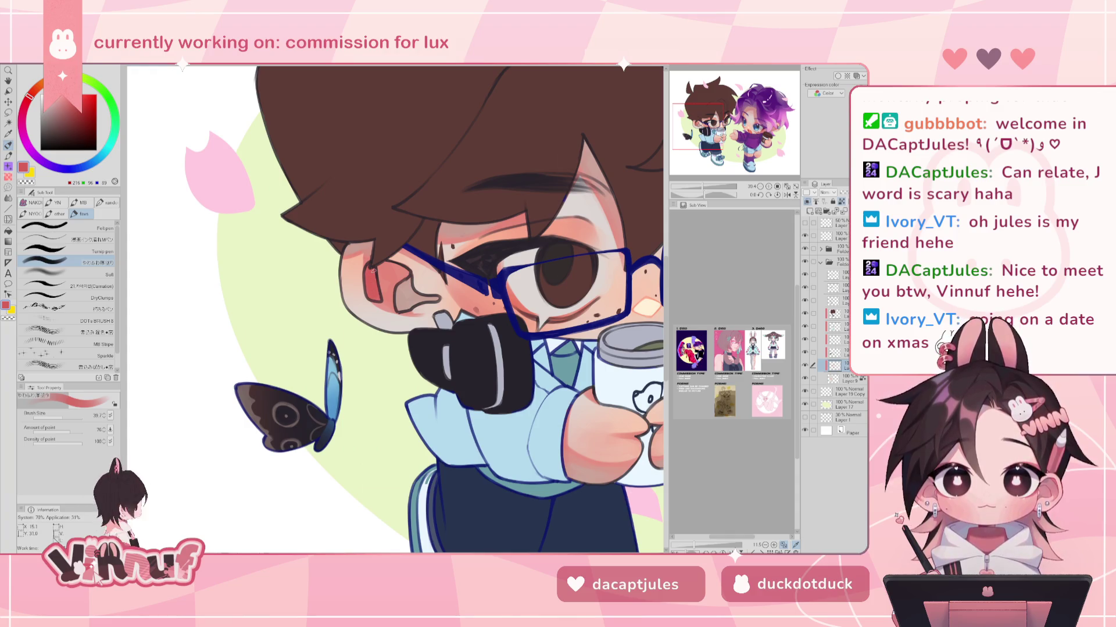
- Frame both characters, set the brush to about 146.6, and sample a lighter pink
{"action": "scroll", "coordinate": [380, 238], "scroll_direction": "down", "scroll_amount": 3}
{"action": "scroll", "coordinate": [379, 239], "scroll_direction": "up", "scroll_amount": 2}
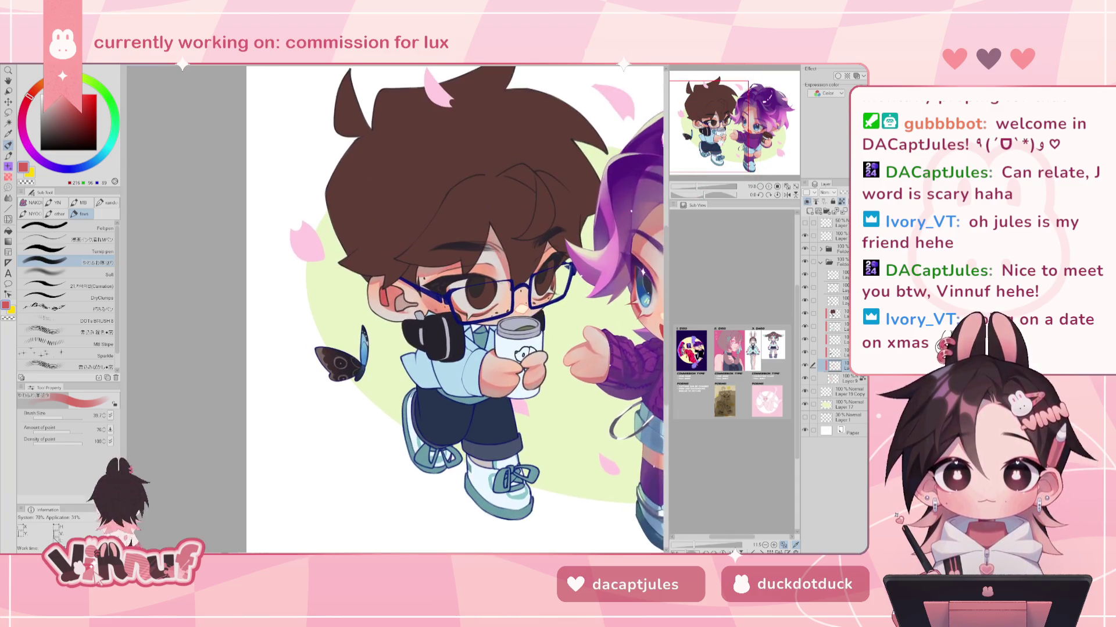
{"action": "left_click_drag", "start_coordinate": [442, 290], "coordinate": [303, 320]}
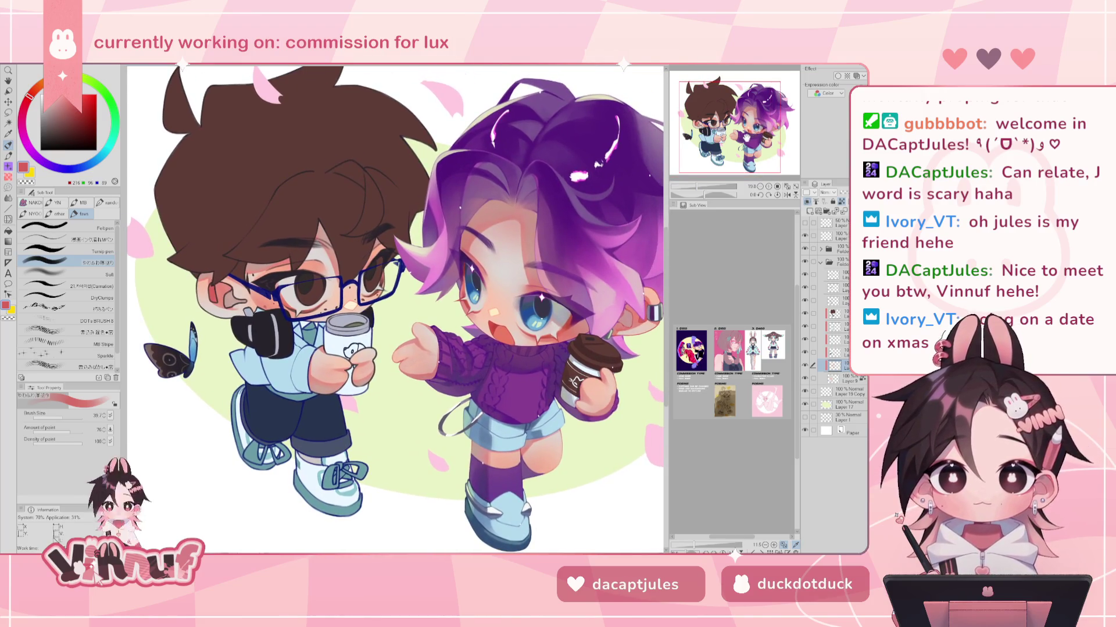
{"action": "left_click_drag", "start_coordinate": [746, 134], "coordinate": [748, 134]}
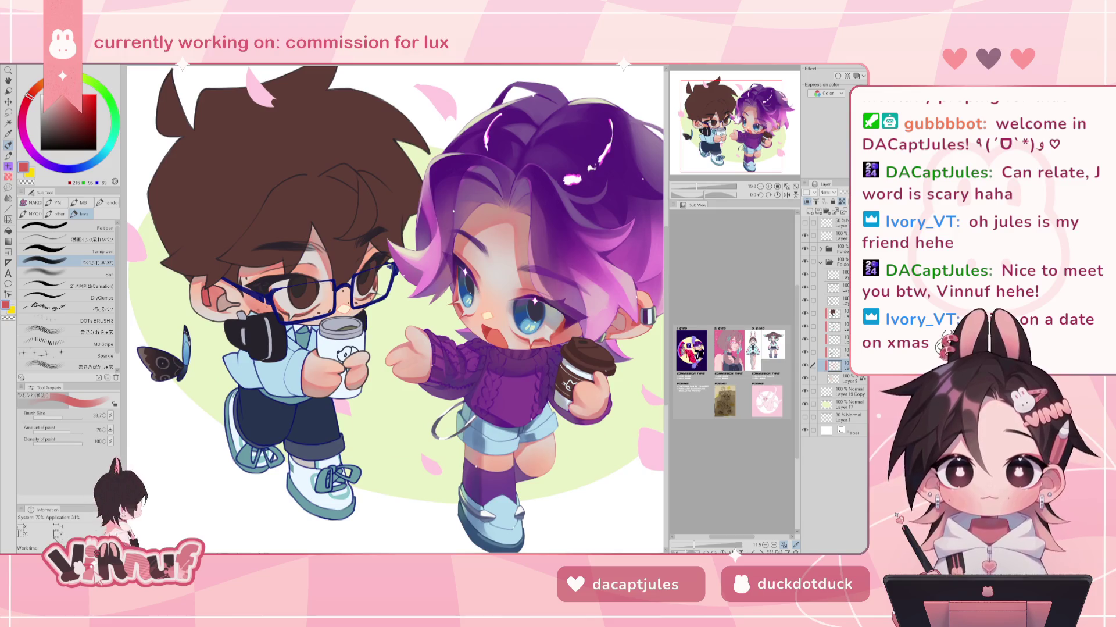
{"action": "left_click_drag", "start_coordinate": [73, 423], "coordinate": [74, 423]}
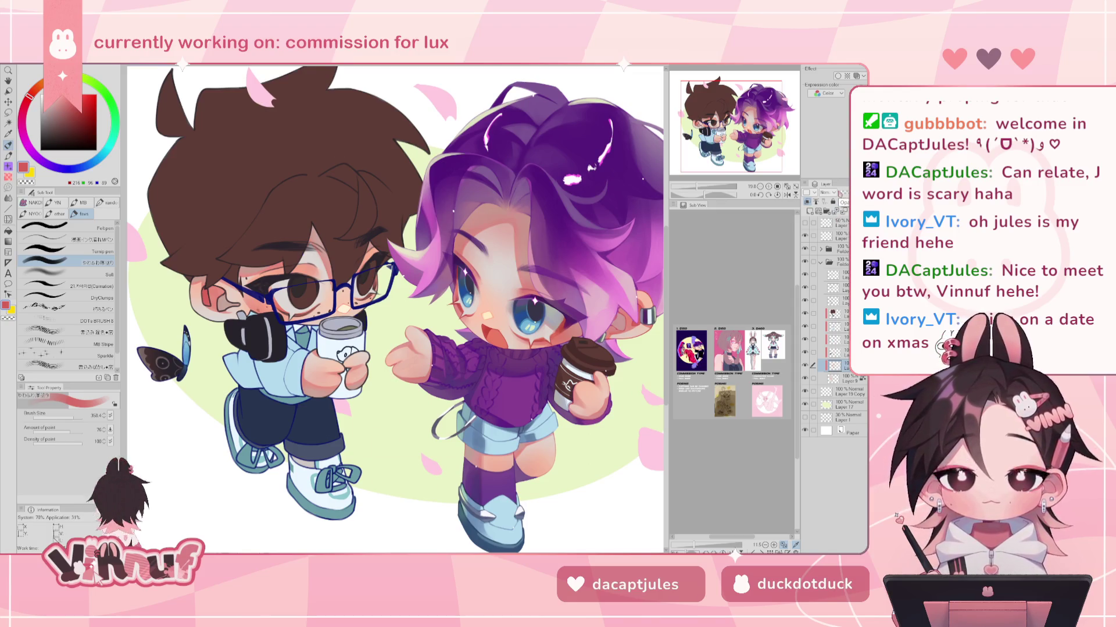
{"action": "key", "text": "bracketleft"}
{"action": "key", "text": "bracketright"}
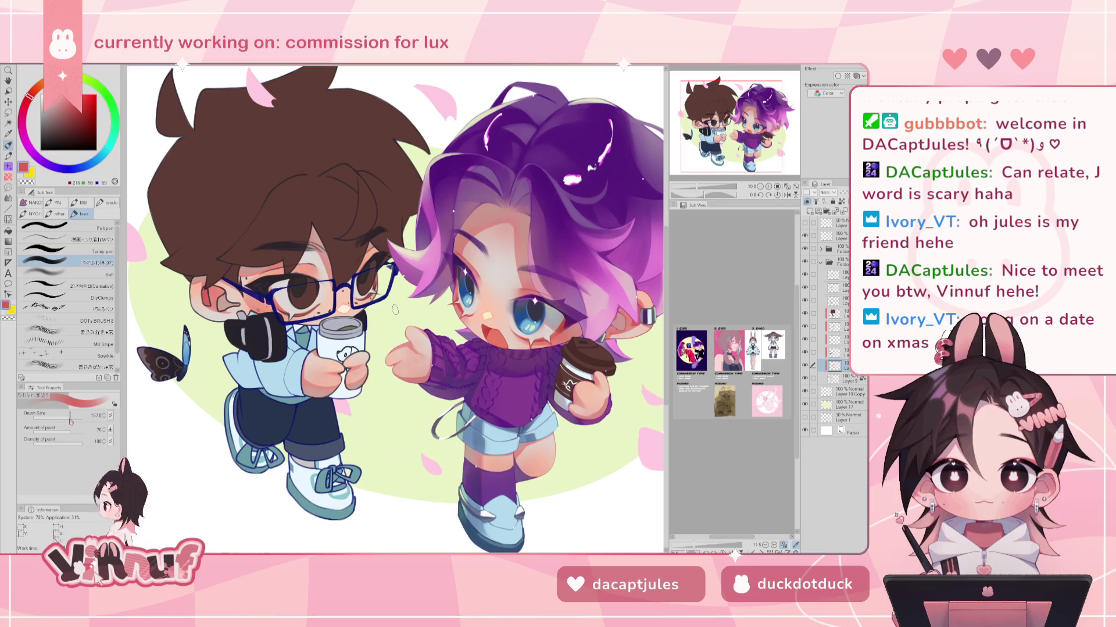
{"action": "key", "text": "bracketleft"}
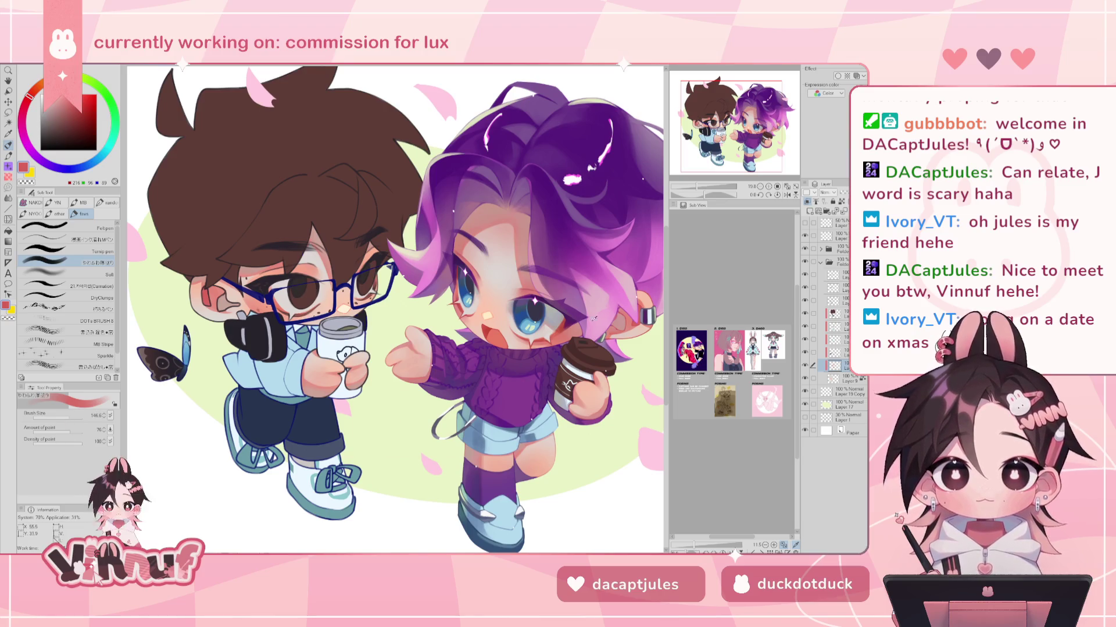
{"action": "left_click", "coordinate": [629, 324], "text": "alt"}
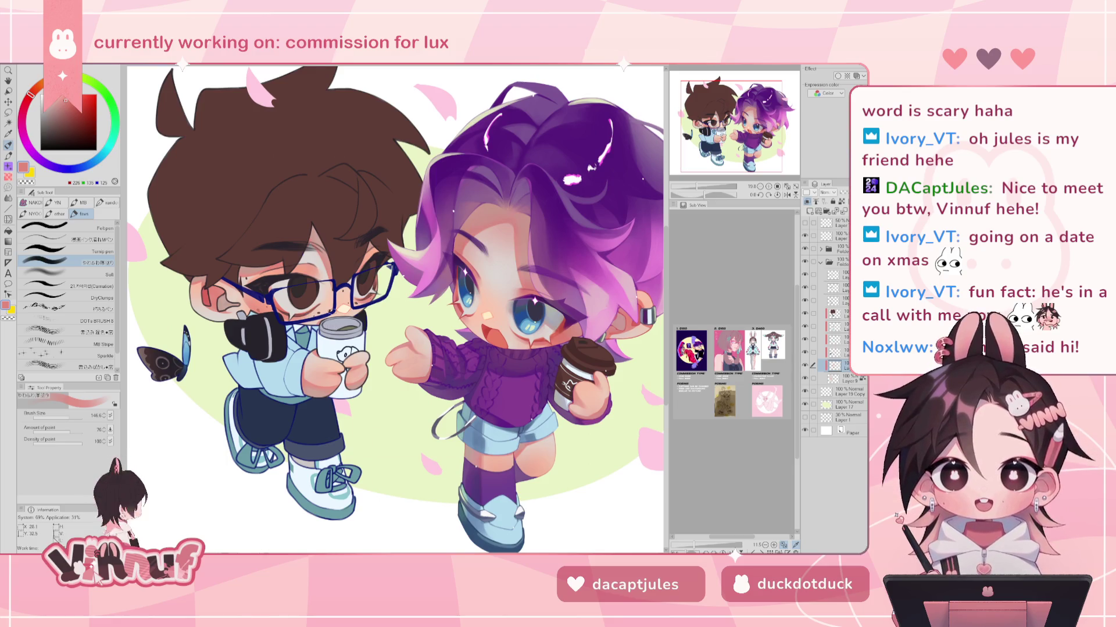
{"action": "key", "text": "h"}
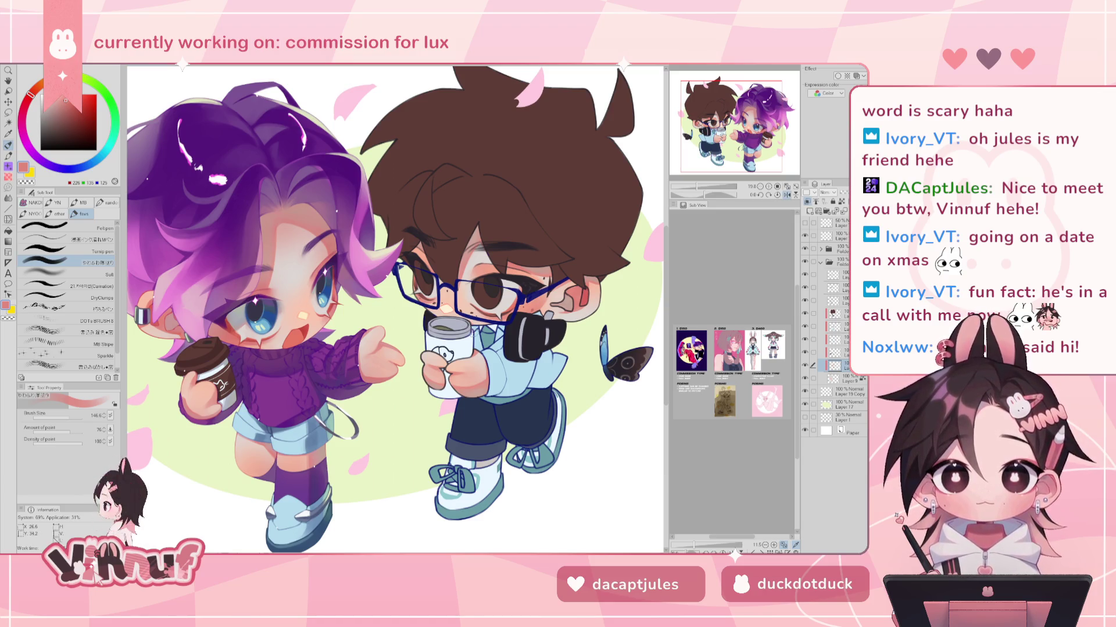
{"action": "key", "text": "h"}
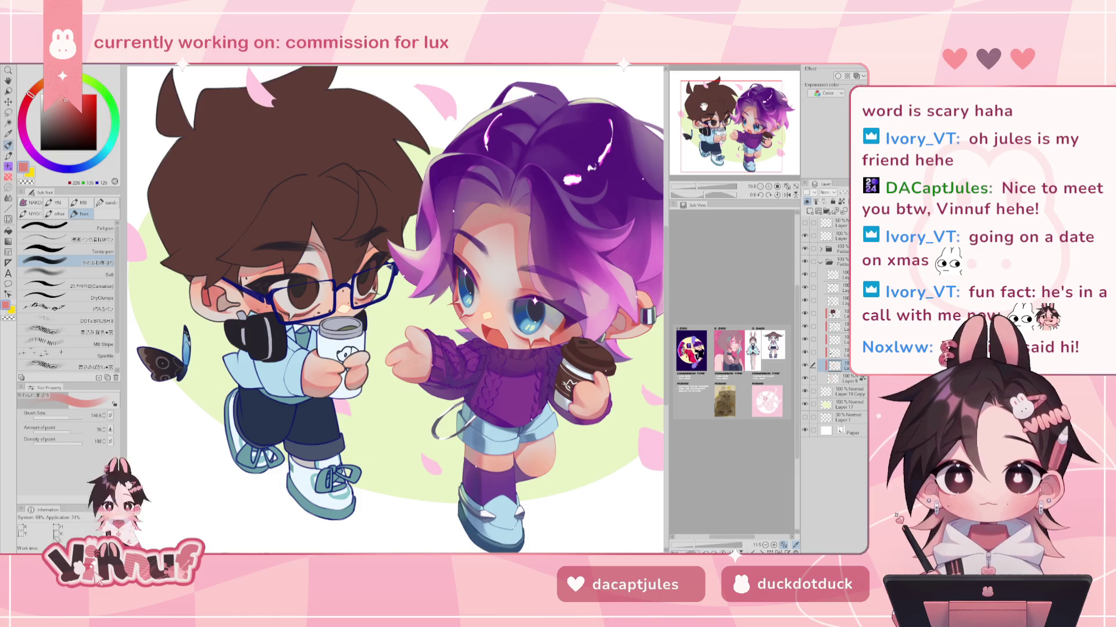
- Fit the whole illustration in view and select the layer just above the current one
{"action": "scroll", "coordinate": [347, 272], "scroll_direction": "up", "scroll_amount": 1}
{"action": "scroll", "coordinate": [347, 273], "scroll_direction": "up", "scroll_amount": 1}
{"action": "scroll", "coordinate": [347, 273], "scroll_direction": "up", "scroll_amount": 1}
{"action": "left_click_drag", "start_coordinate": [397, 332], "coordinate": [407, 331]}
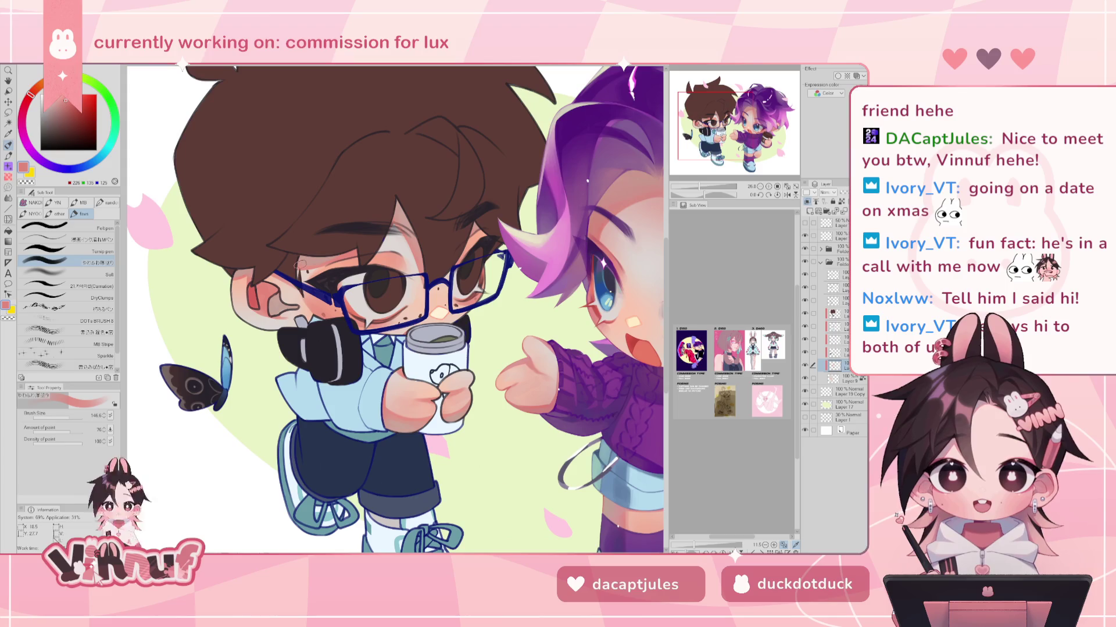
{"action": "left_click_drag", "start_coordinate": [699, 188], "coordinate": [698, 173]}
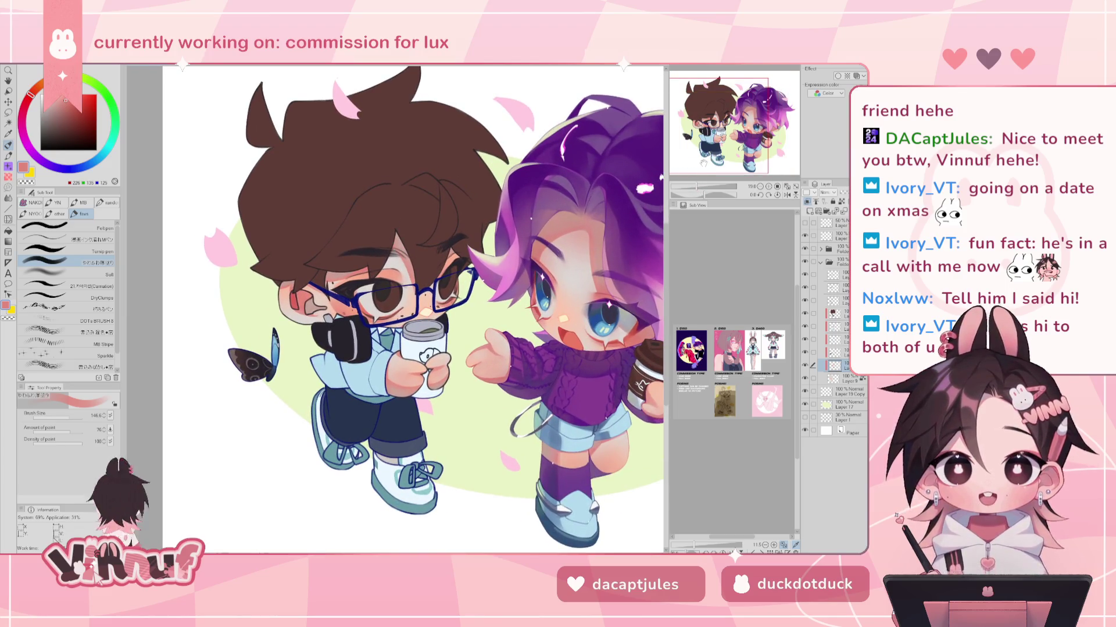
{"action": "left_click_drag", "start_coordinate": [725, 129], "coordinate": [730, 122]}
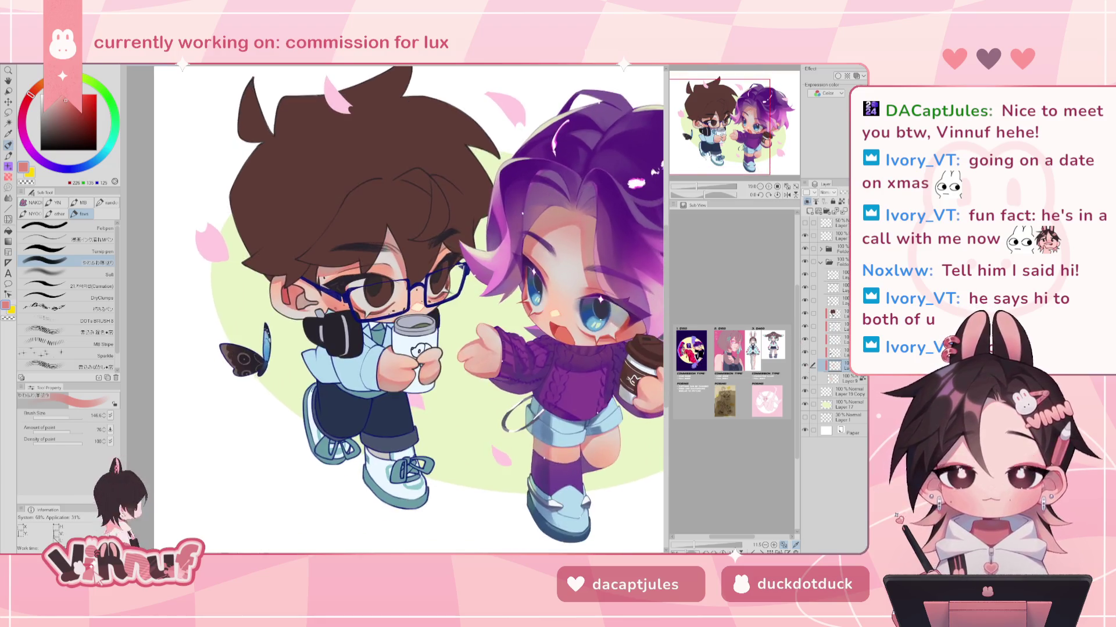
{"action": "left_click_drag", "start_coordinate": [696, 186], "coordinate": [693, 186]}
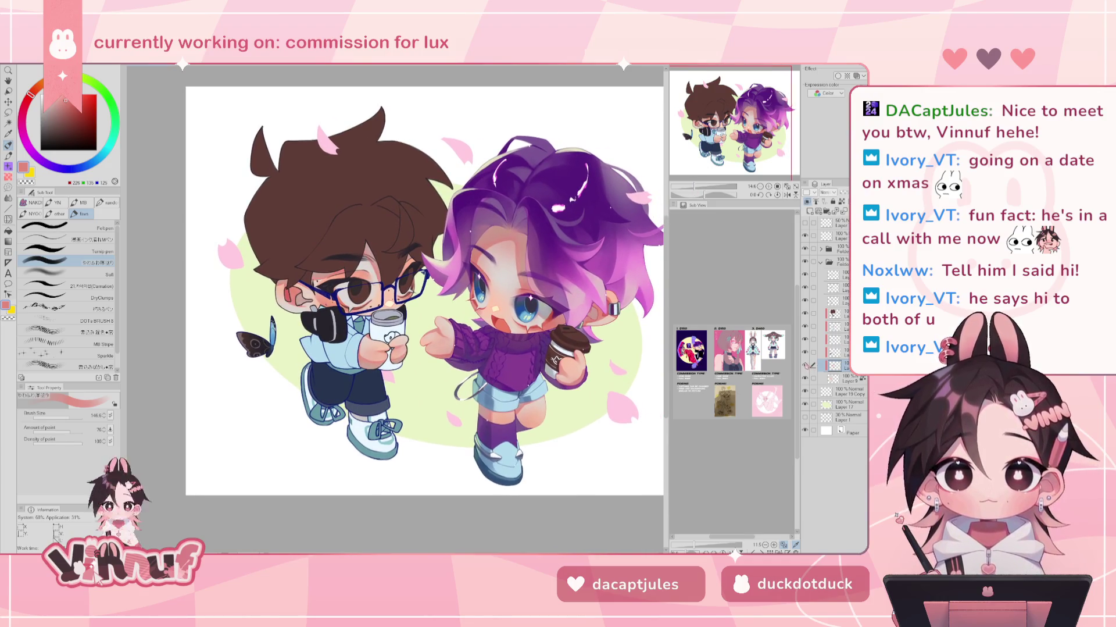
{"action": "left_click", "coordinate": [837, 352]}
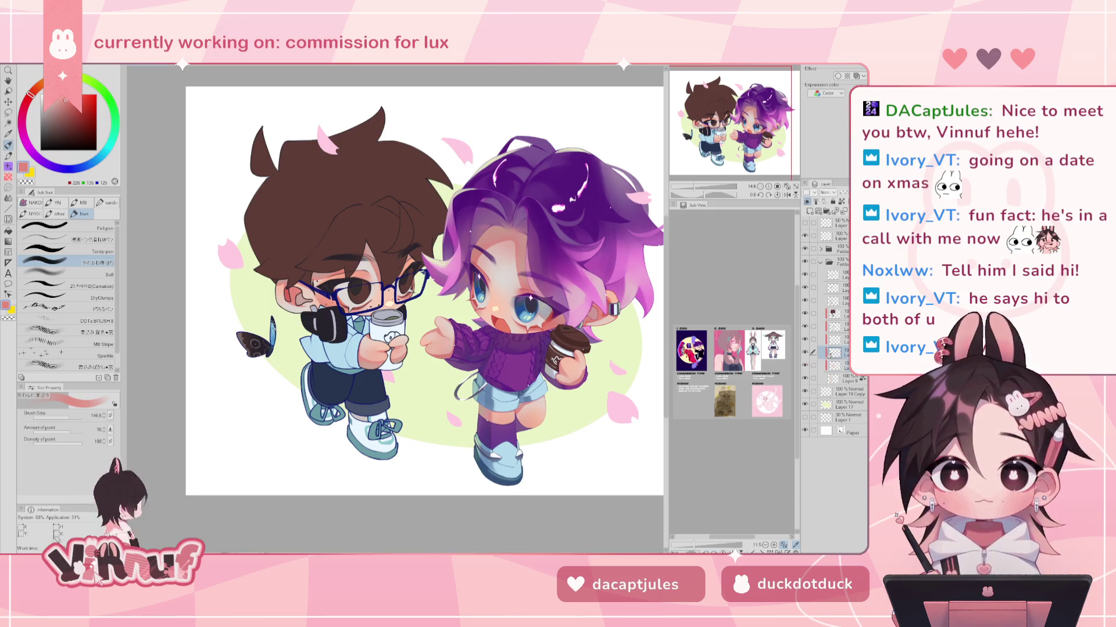